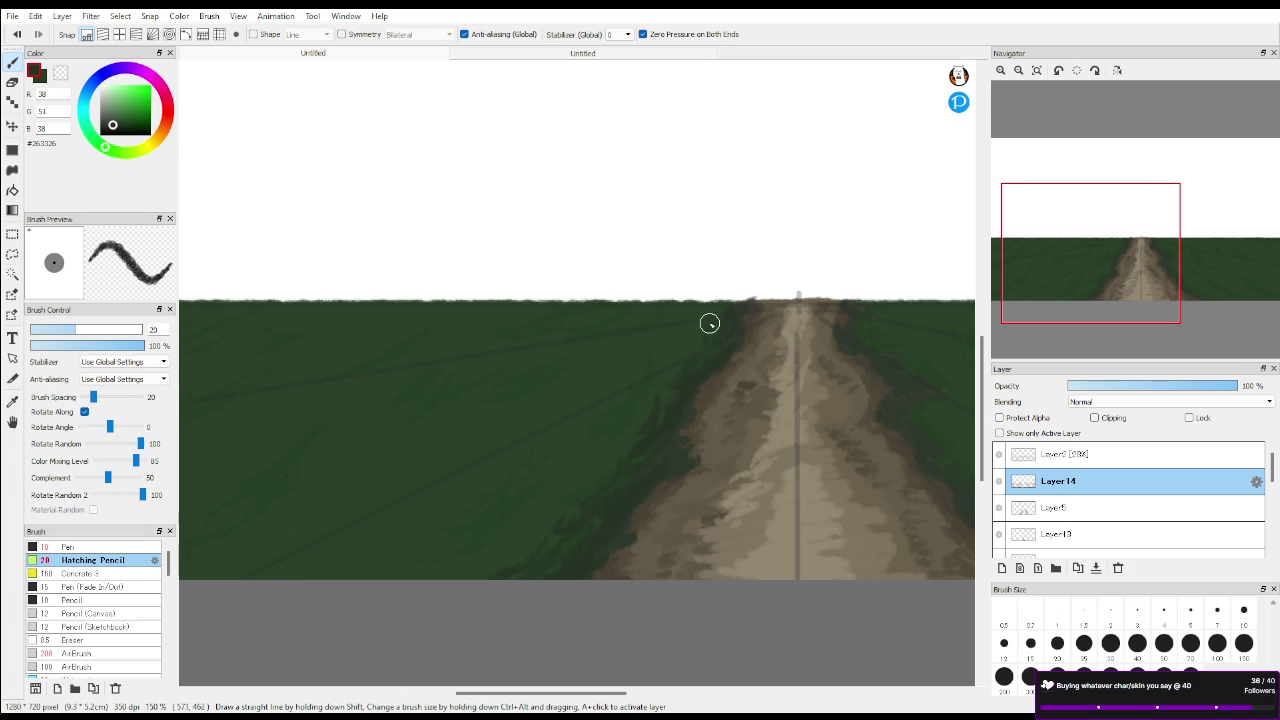
Hatch dark green strokes into the fields beside the road, then switch to a slightly lighter green
{"action": "left_click_drag", "start_coordinate": [1133, 273], "coordinate": [1178, 274]}
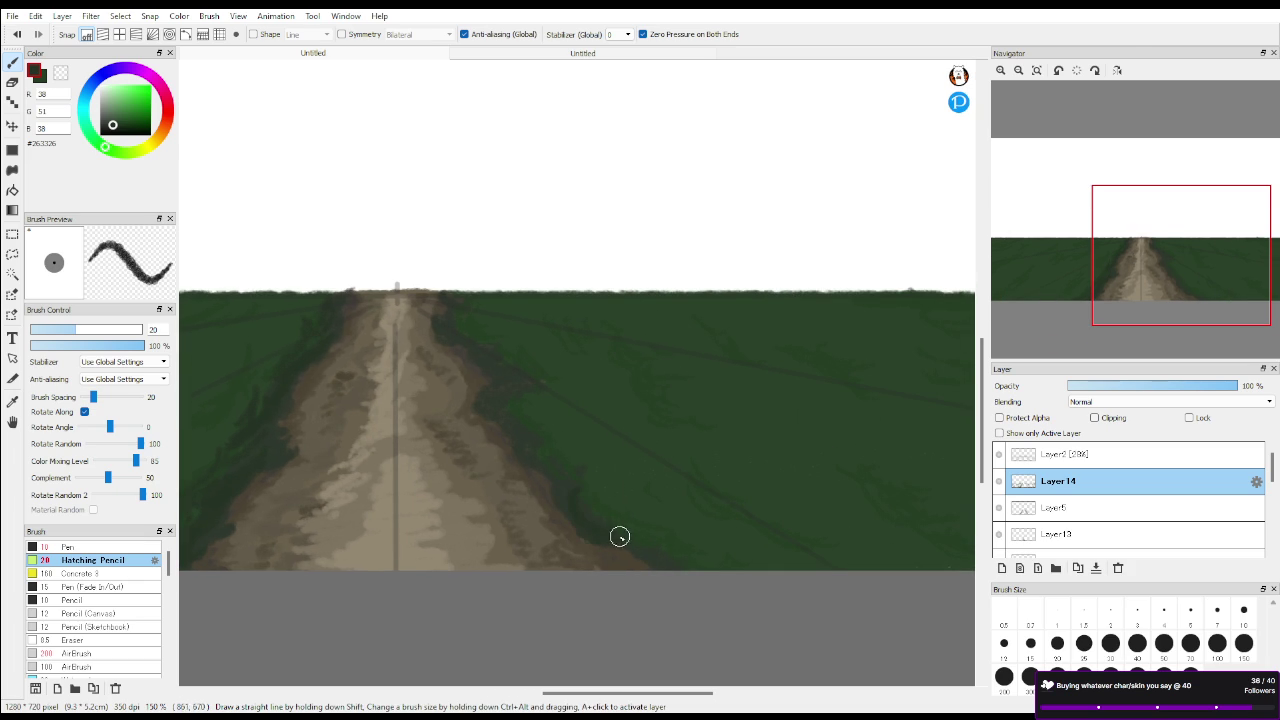
{"action": "left_click_drag", "start_coordinate": [637, 557], "coordinate": [626, 551]}
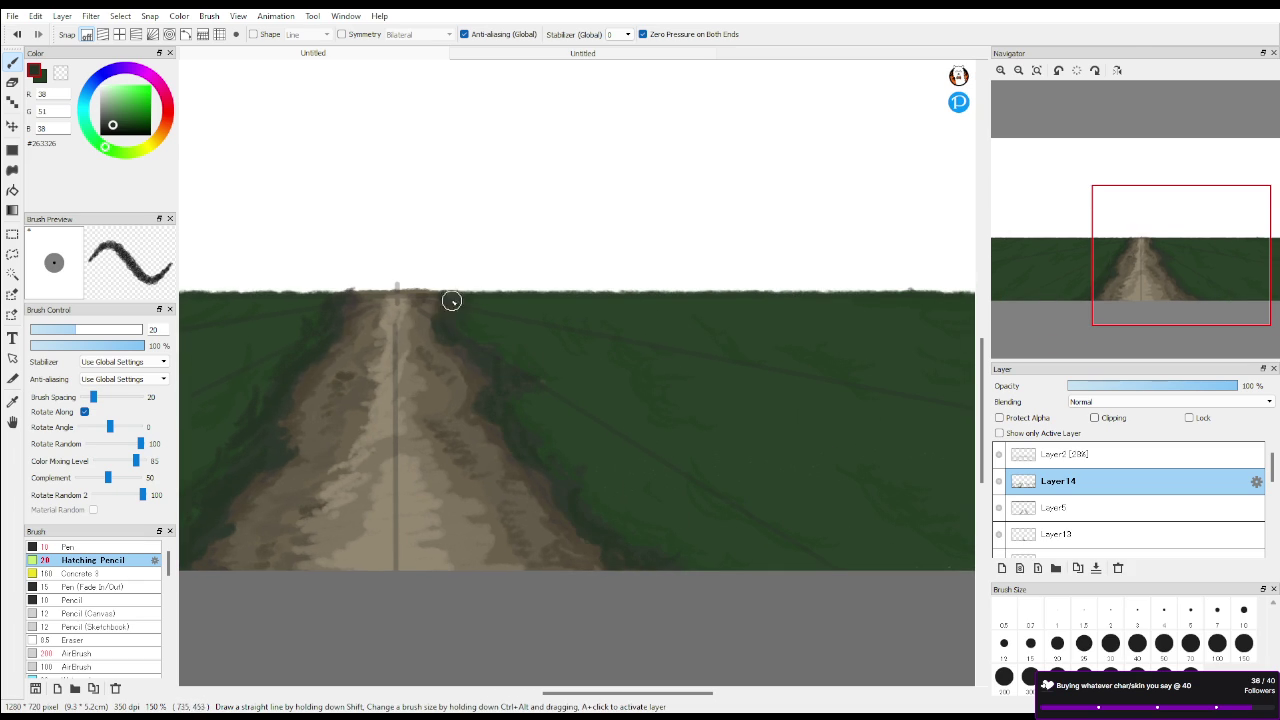
{"action": "left_click_drag", "start_coordinate": [571, 420], "coordinate": [563, 449]}
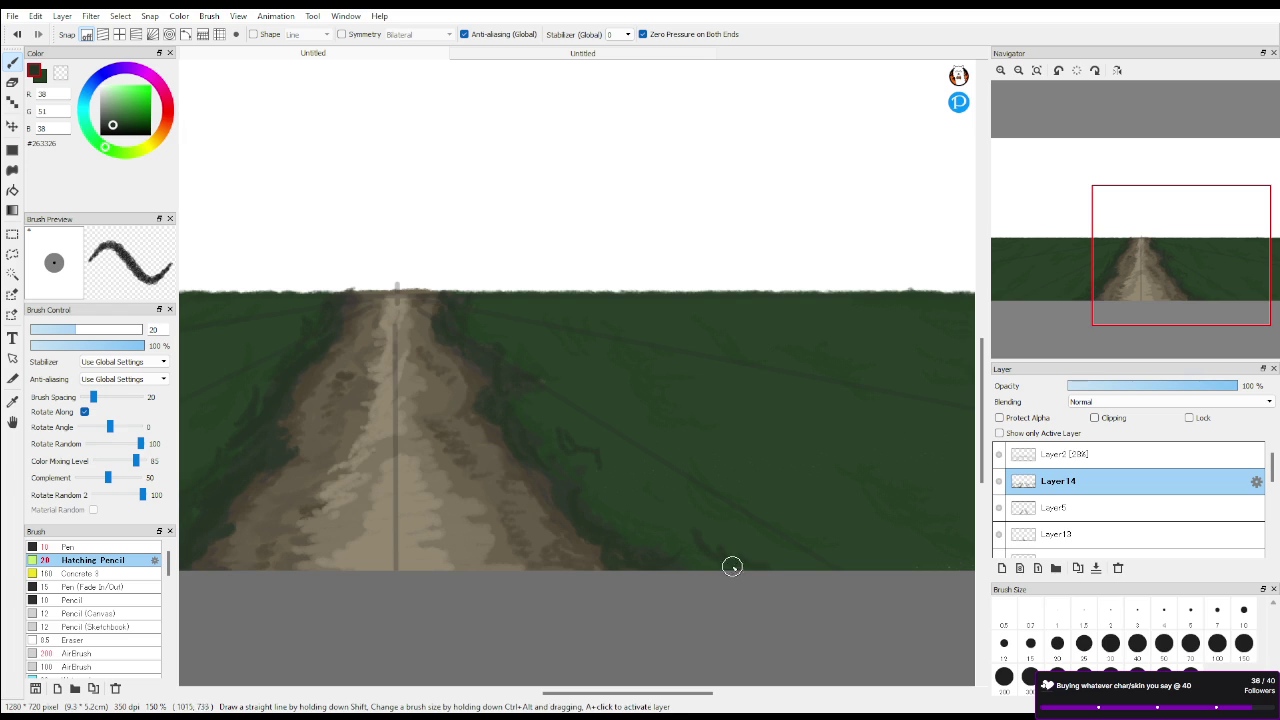
{"action": "left_click_drag", "start_coordinate": [629, 503], "coordinate": [629, 491]}
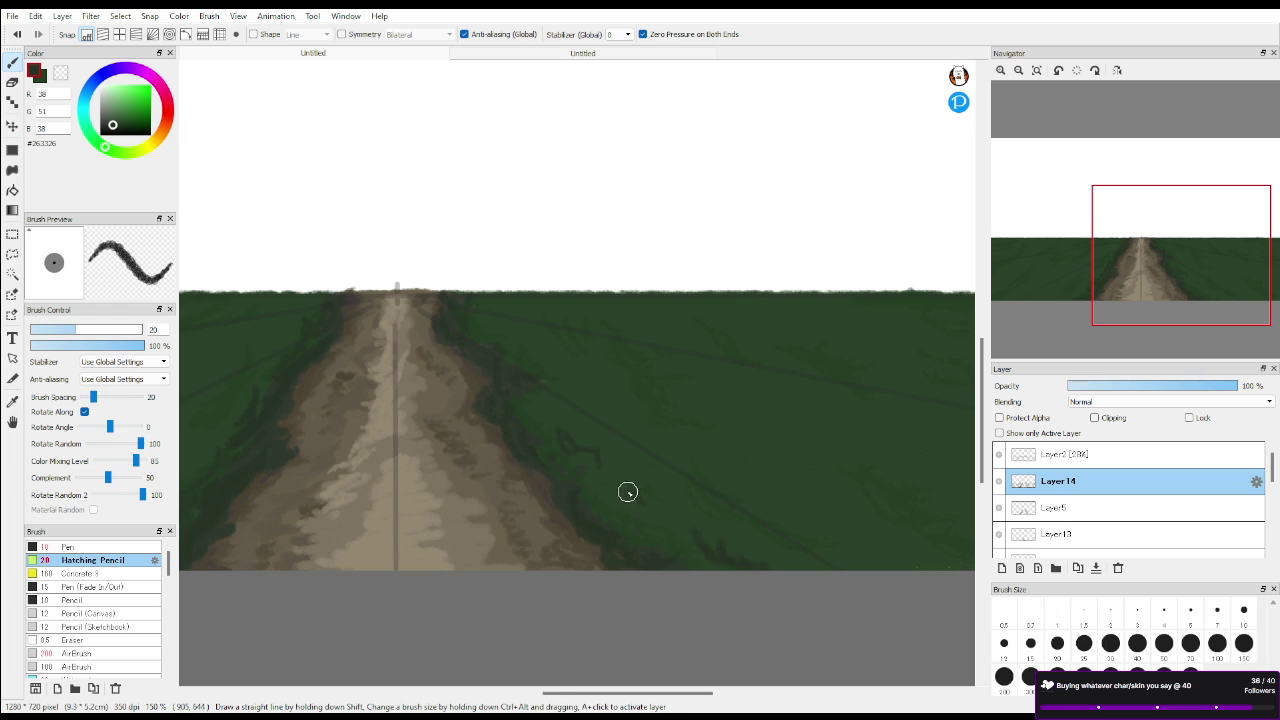
{"action": "left_click_drag", "start_coordinate": [558, 442], "coordinate": [614, 438]}
{"action": "left_click_drag", "start_coordinate": [1198, 275], "coordinate": [1110, 277]}
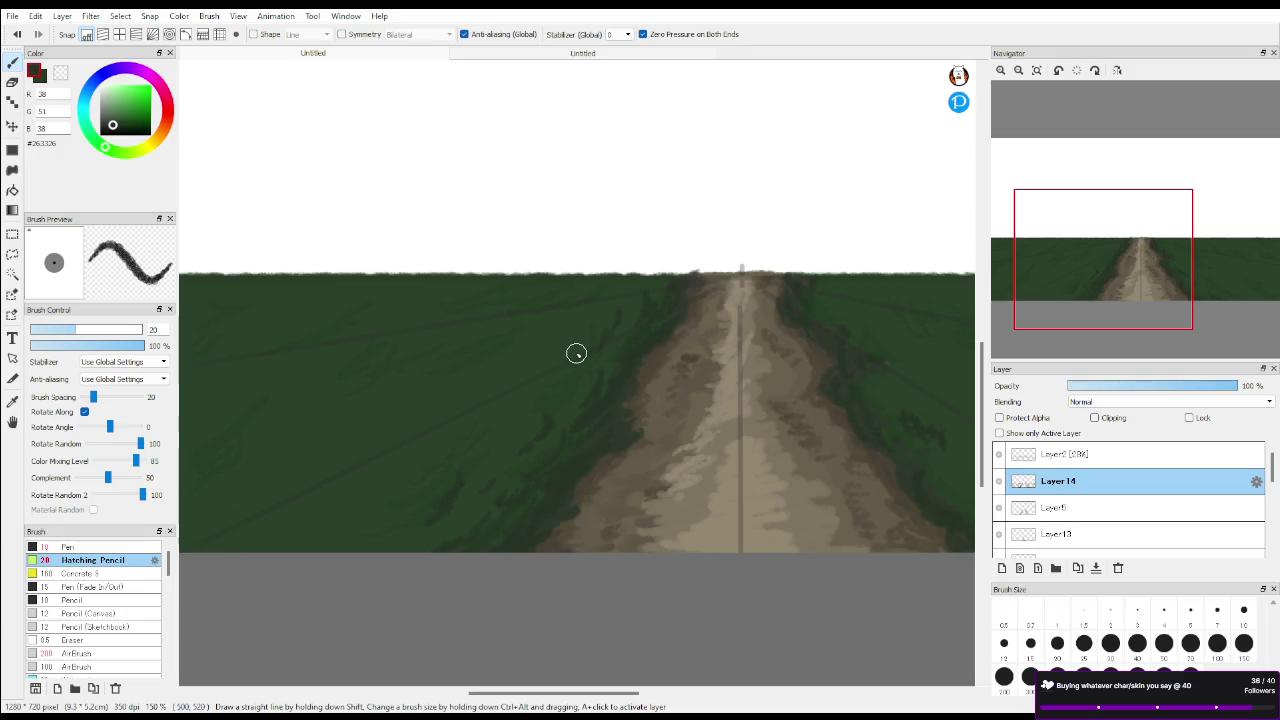
{"action": "left_click", "coordinate": [321, 324], "text": "alt"}
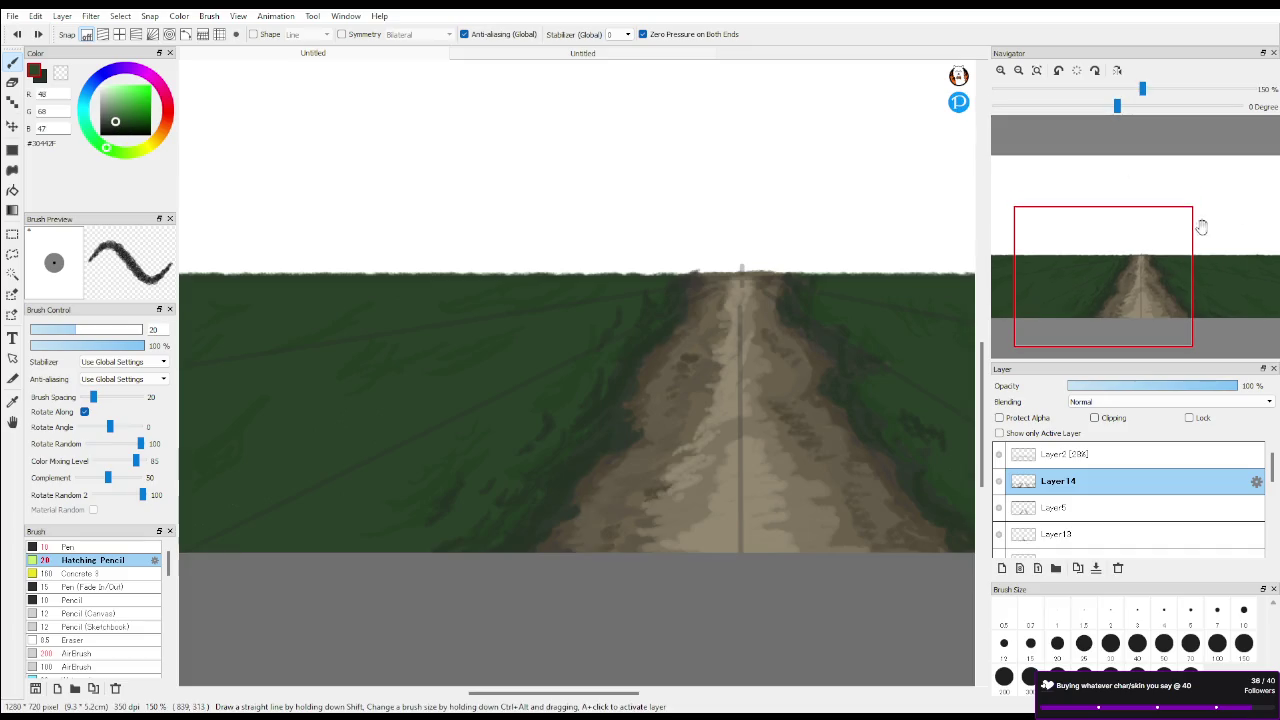
Add Layer 15 above Layer 14 and pan the view across the road and left field
{"action": "left_click_drag", "start_coordinate": [1100, 278], "coordinate": [1057, 280]}
{"action": "left_click", "coordinate": [1001, 567]}
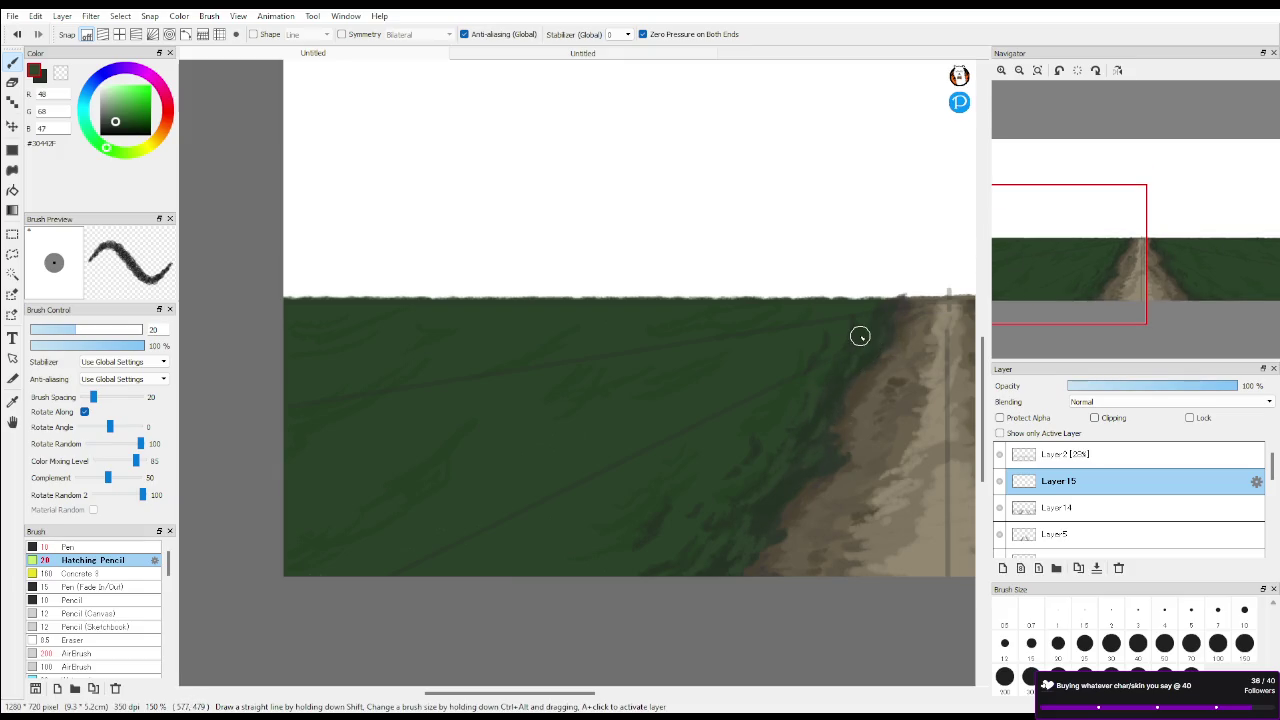
{"action": "left_click_drag", "start_coordinate": [1128, 266], "coordinate": [1153, 221]}
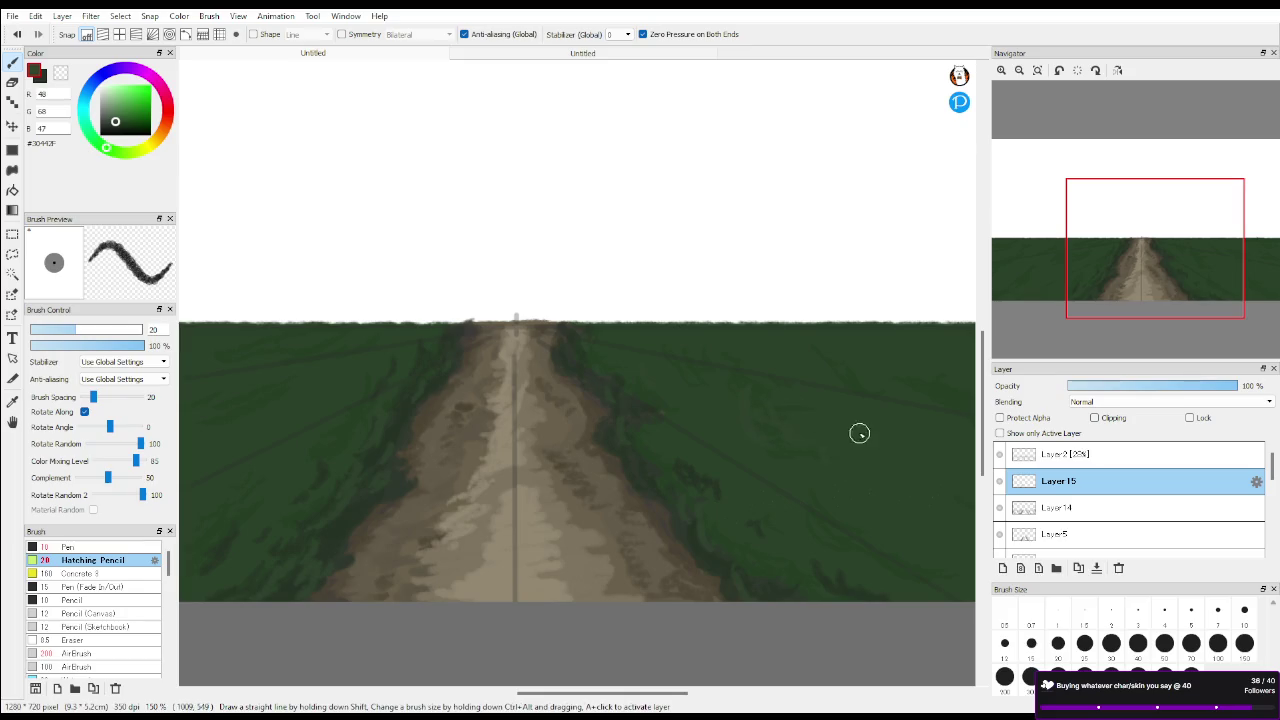
{"action": "left_click_drag", "start_coordinate": [1071, 240], "coordinate": [1116, 289]}
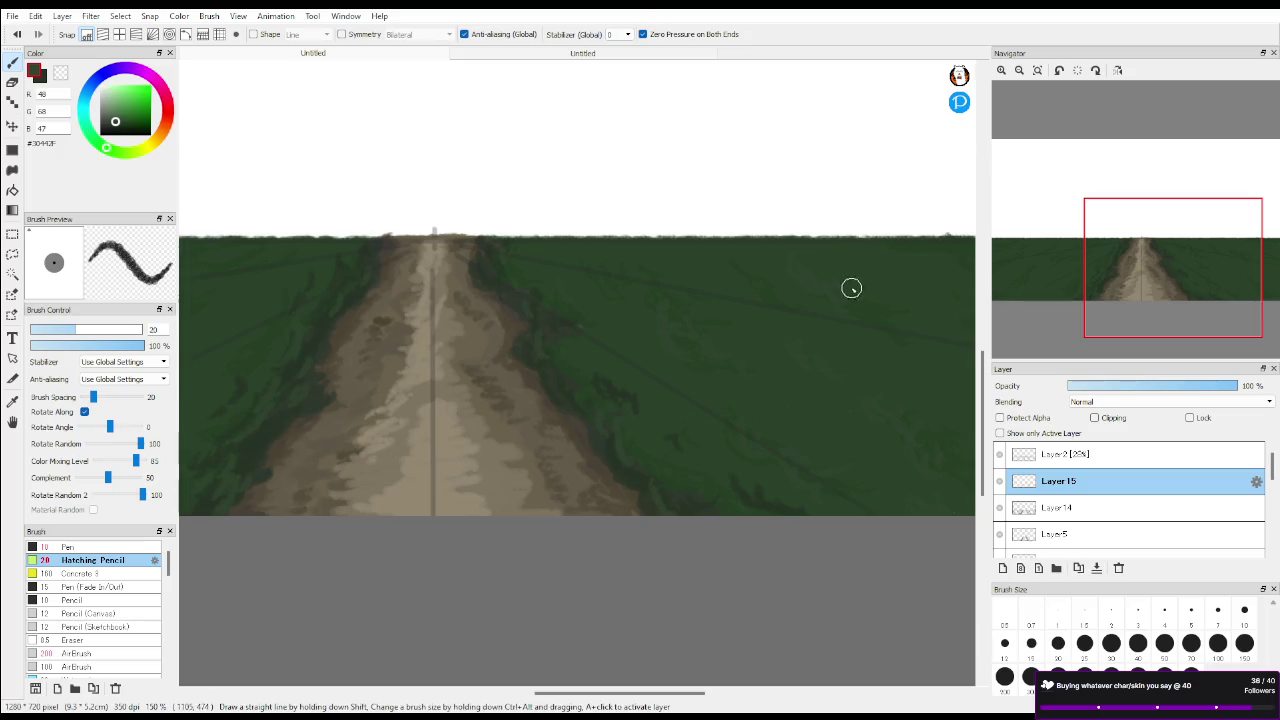
{"action": "left_click", "coordinate": [1114, 256]}
{"action": "left_click_drag", "start_coordinate": [1114, 256], "coordinate": [1037, 251]}
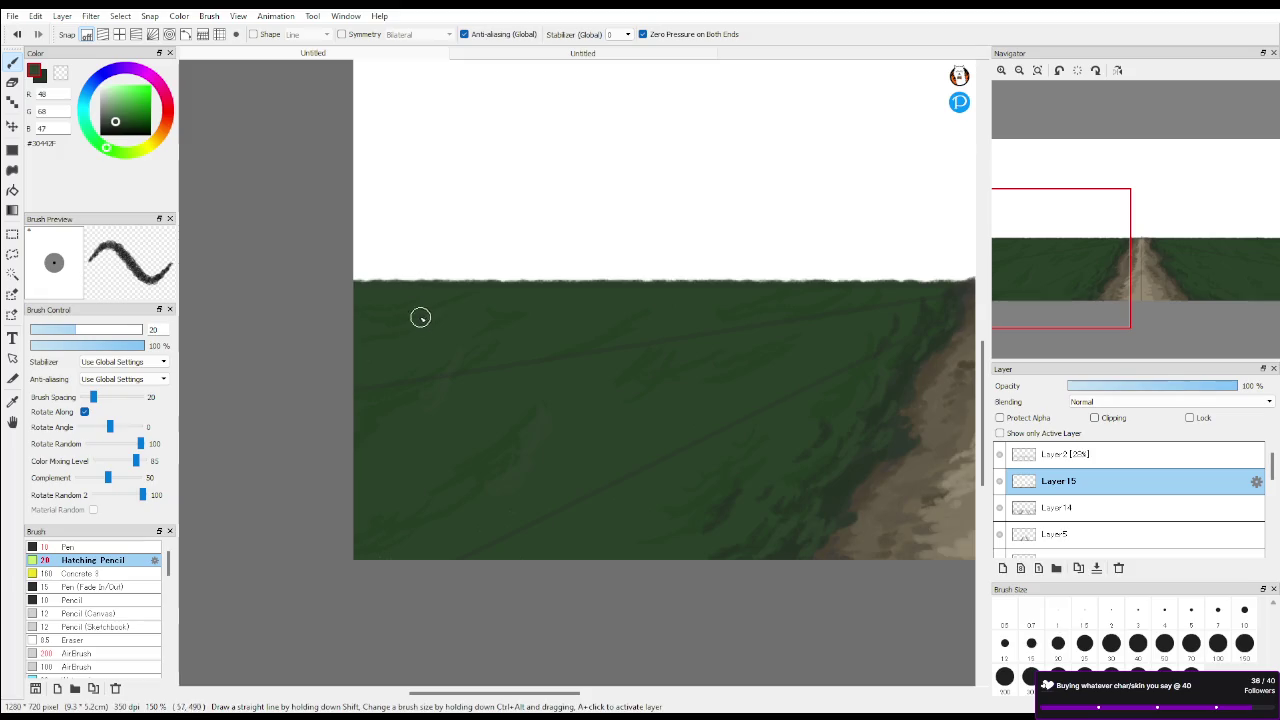
{"action": "key", "text": "e"}
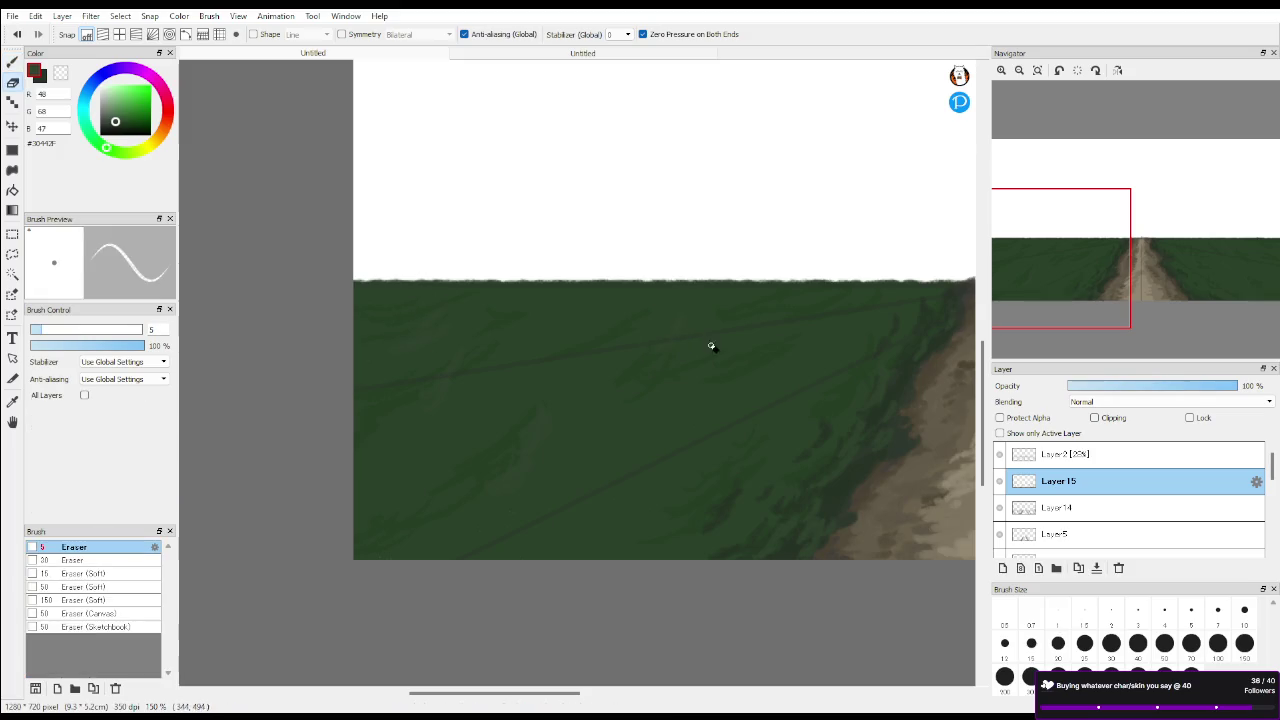
{"action": "key", "text": "b"}
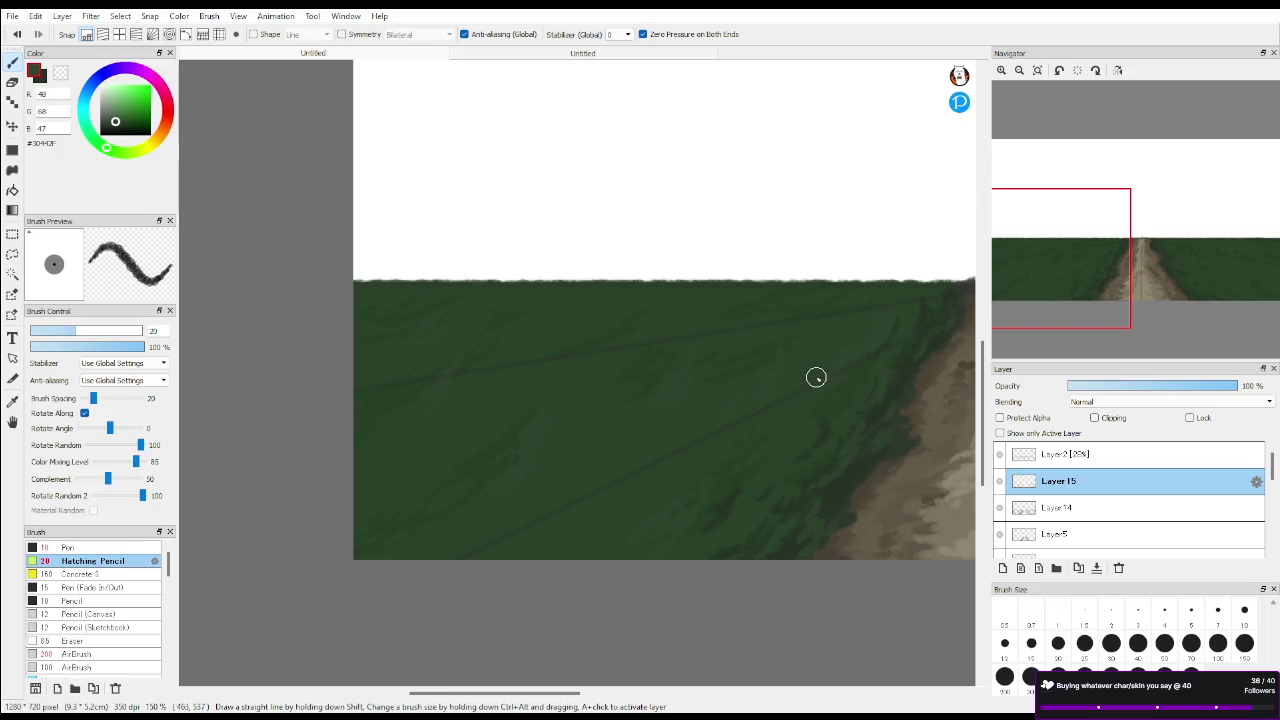
Zoom out to see the whole road, then zoom back in to 200%
{"action": "left_click_drag", "start_coordinate": [1040, 214], "coordinate": [1108, 250]}
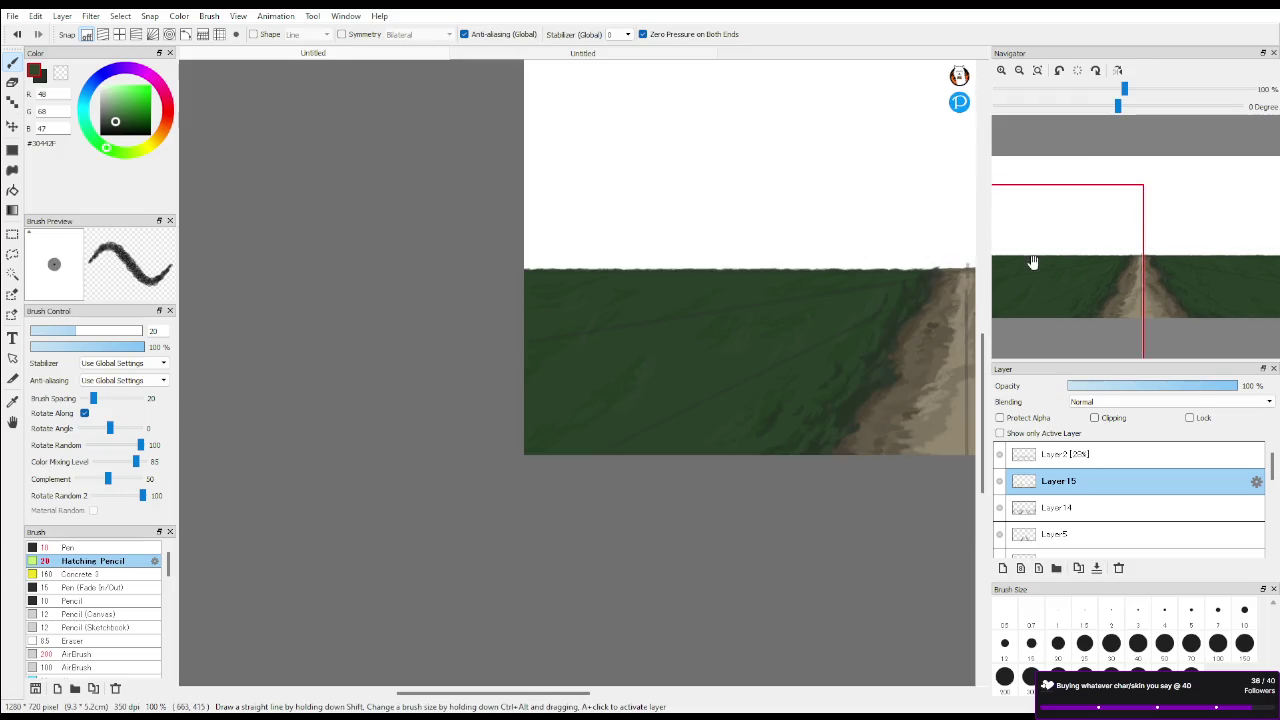
{"action": "scroll", "coordinate": [1108, 250], "scroll_direction": "down", "scroll_amount": 2}
{"action": "scroll", "coordinate": [1108, 250], "scroll_direction": "down", "scroll_amount": 1}
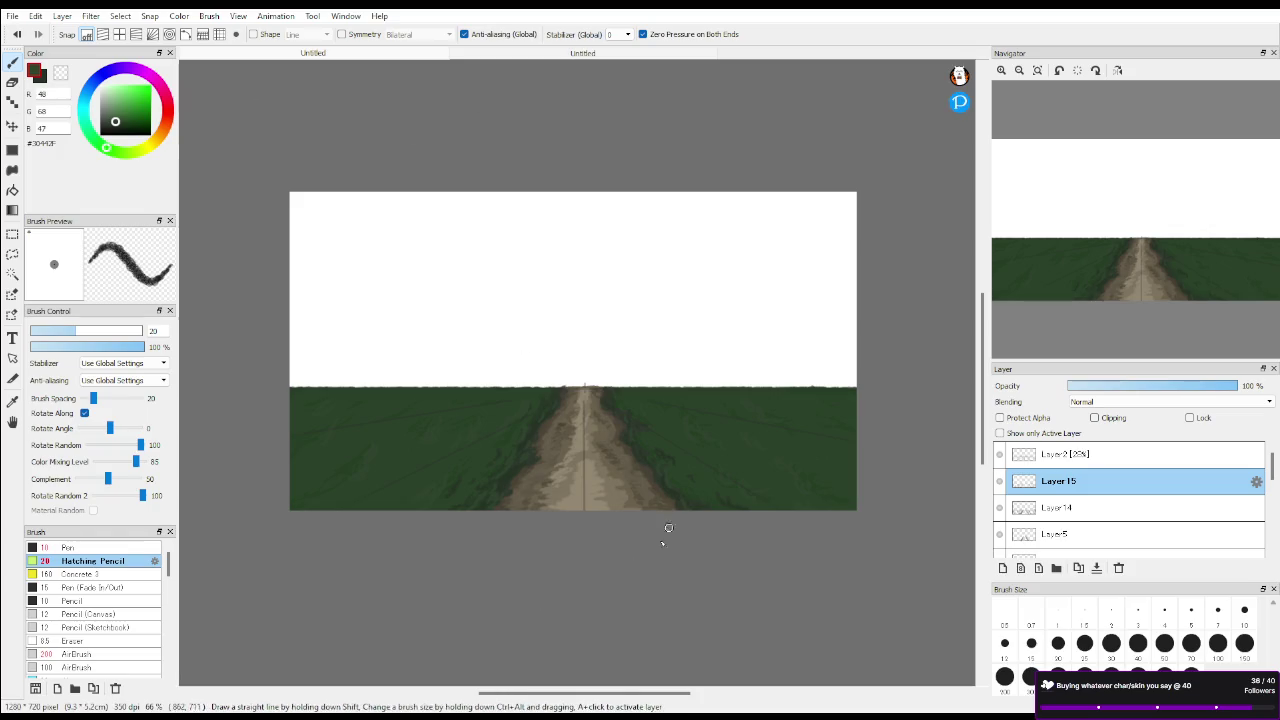
{"action": "scroll", "coordinate": [463, 452], "scroll_direction": "up", "scroll_amount": 3}
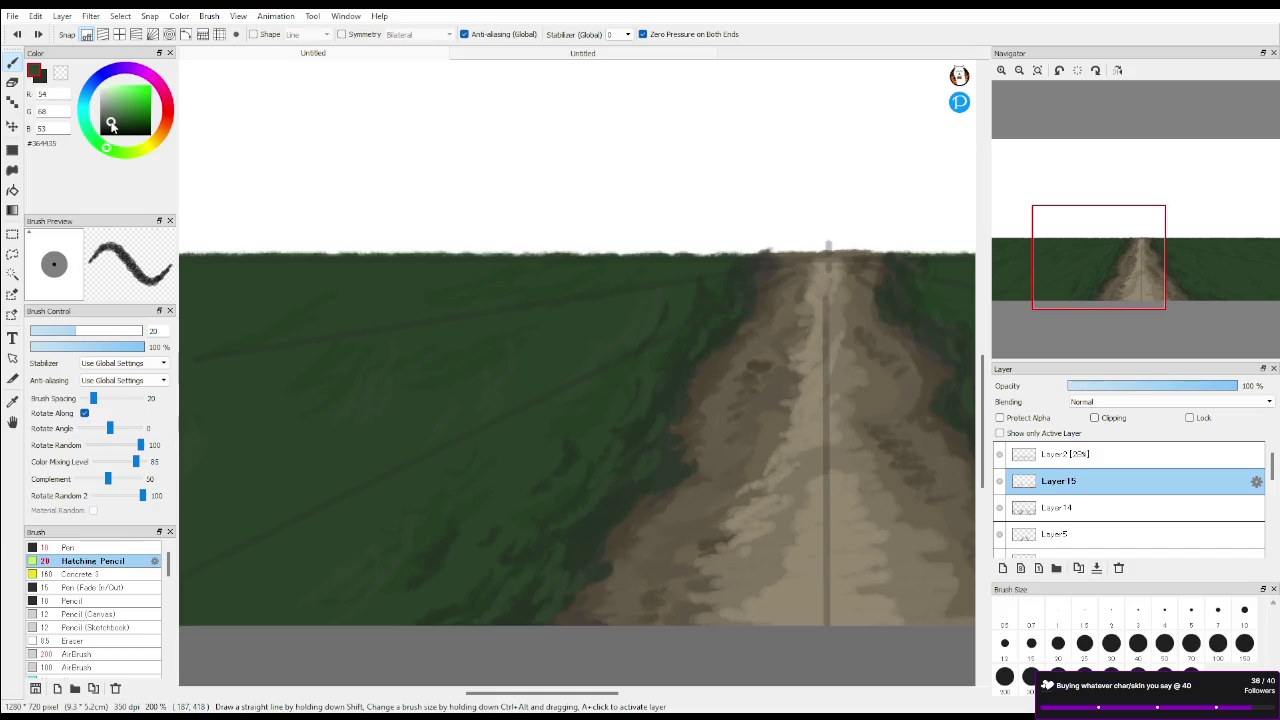
Add Layer 16 above Layer 15 and paint a light hatch stroke in the field
{"action": "left_click", "coordinate": [1004, 568]}
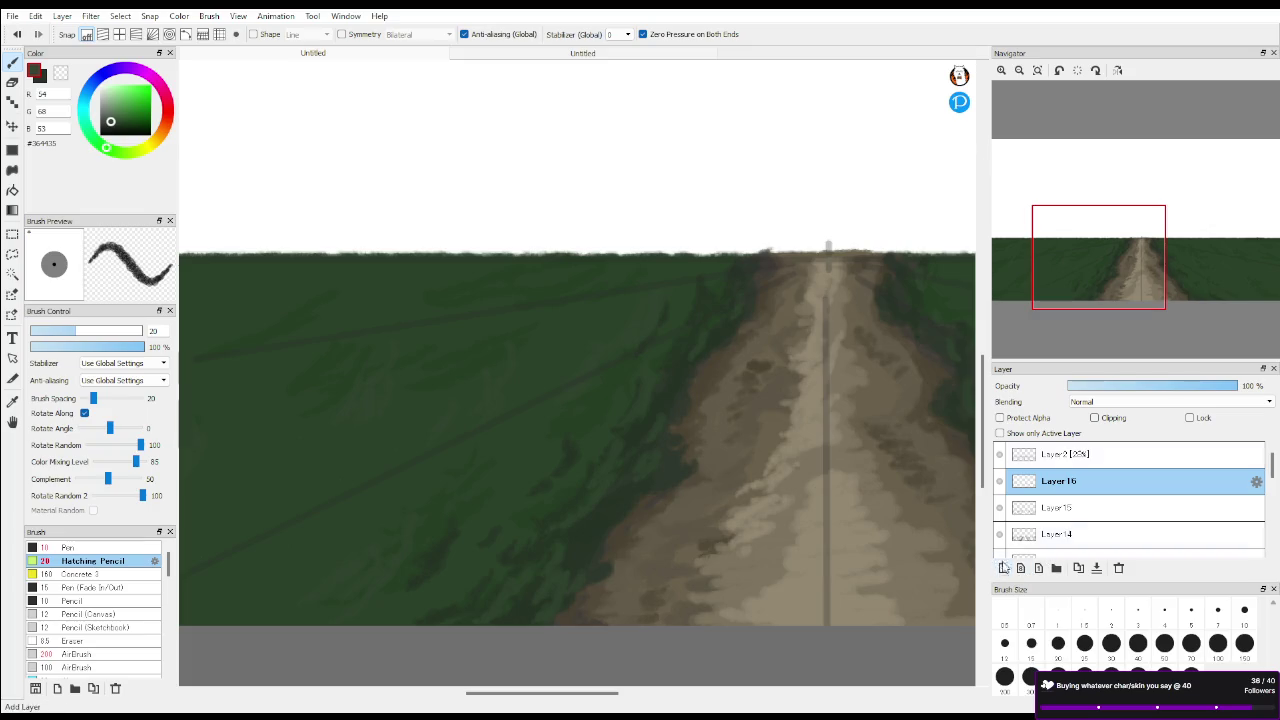
{"action": "left_click_drag", "start_coordinate": [1095, 268], "coordinate": [1031, 265]}
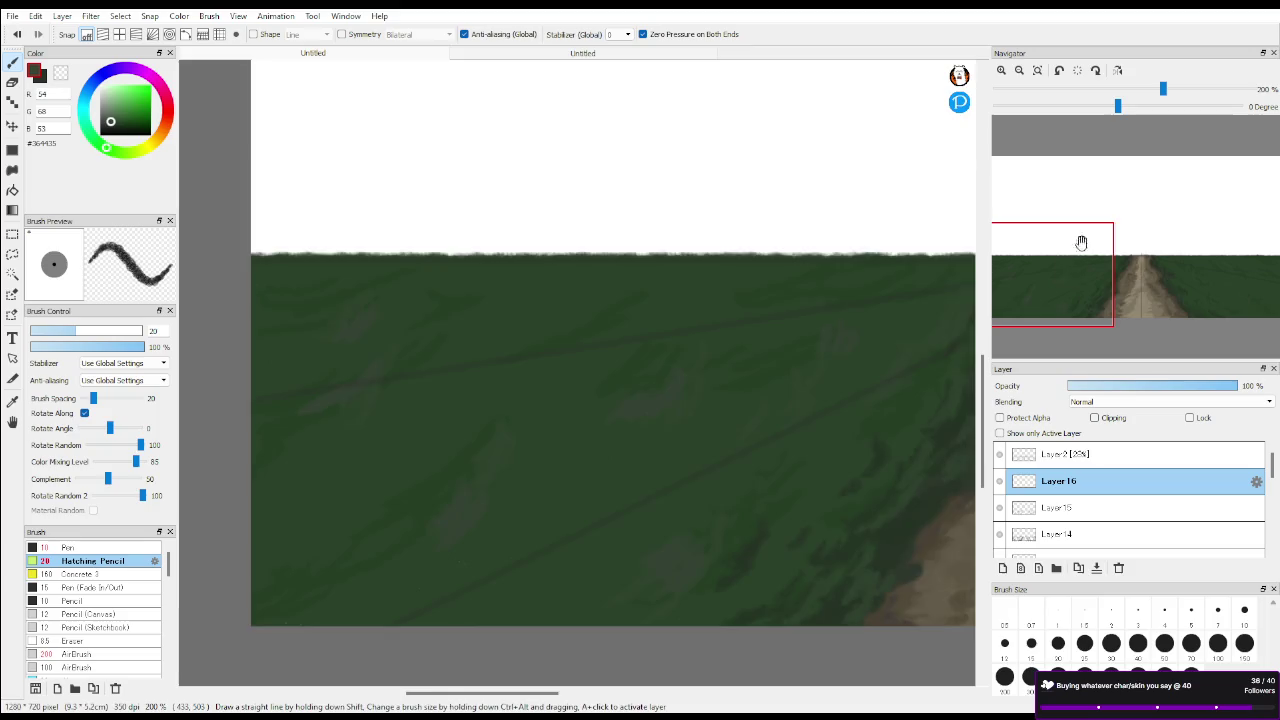
{"action": "mouse_move", "coordinate": [1081, 242]}
{"action": "left_mouse_down"}
{"action": "mouse_move", "coordinate": [1117, 277]}
{"action": "mouse_move", "coordinate": [1193, 268]}
{"action": "left_mouse_up"}
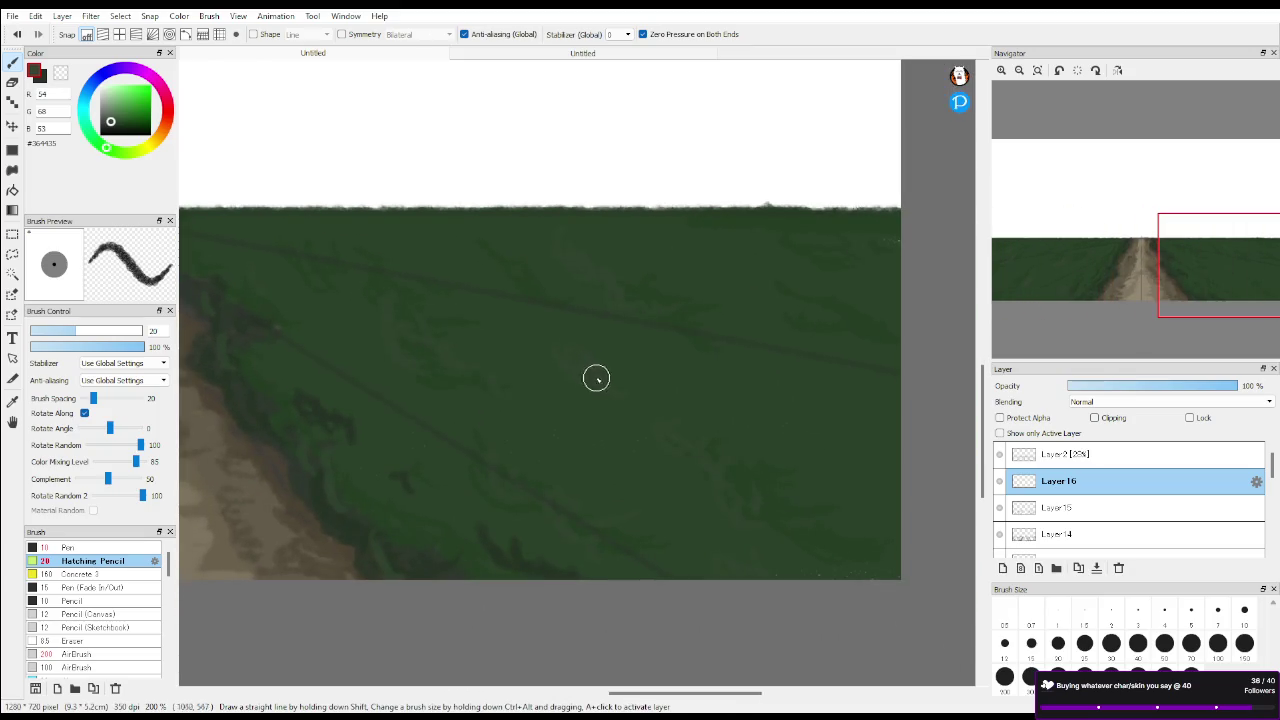
{"action": "left_click_drag", "start_coordinate": [692, 478], "coordinate": [765, 542]}
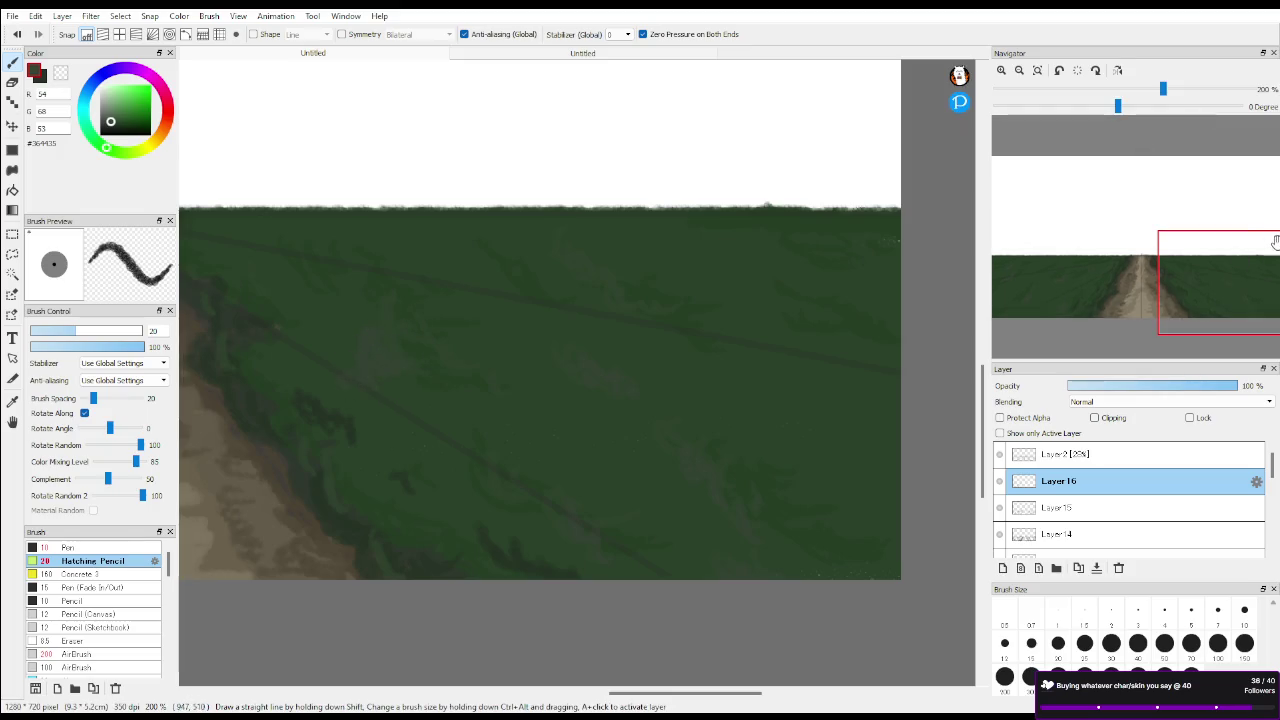
Zoom out to 66% and centre the whole painting in view
{"action": "left_click_drag", "start_coordinate": [1211, 289], "coordinate": [1157, 279]}
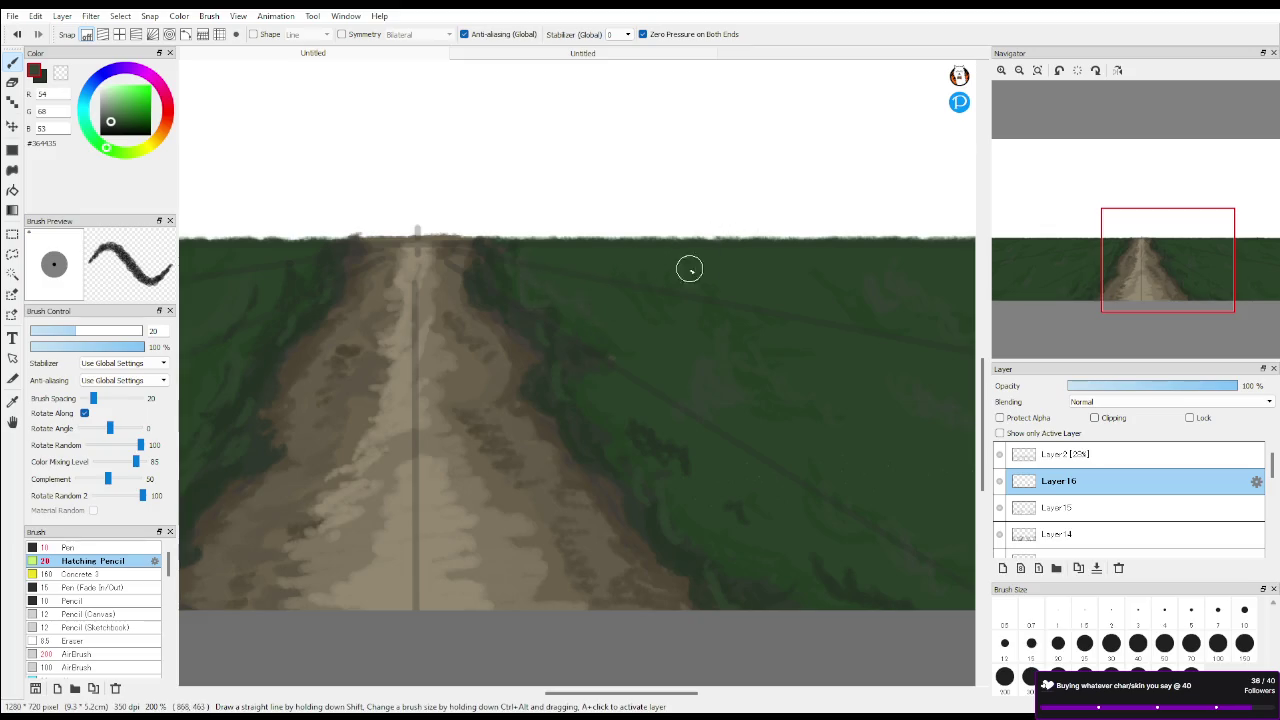
{"action": "left_click_drag", "start_coordinate": [1166, 266], "coordinate": [1064, 244]}
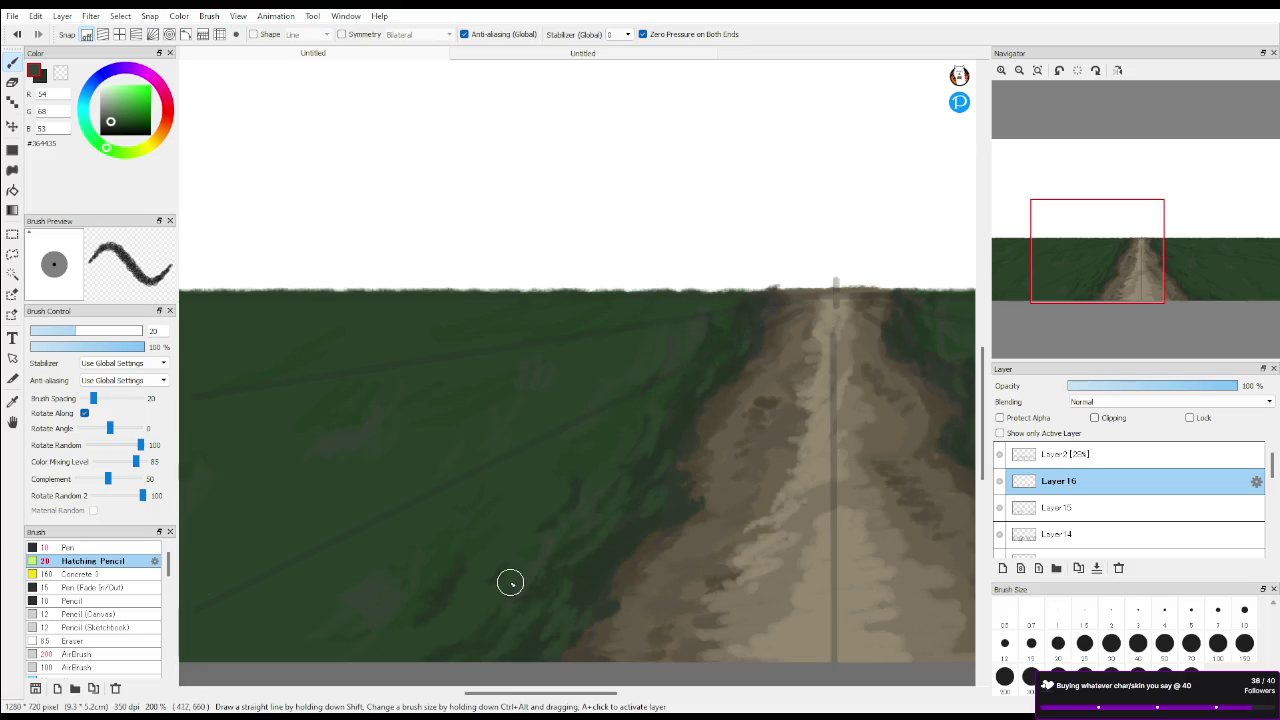
{"action": "scroll", "coordinate": [505, 607], "scroll_direction": "down", "scroll_amount": 1}
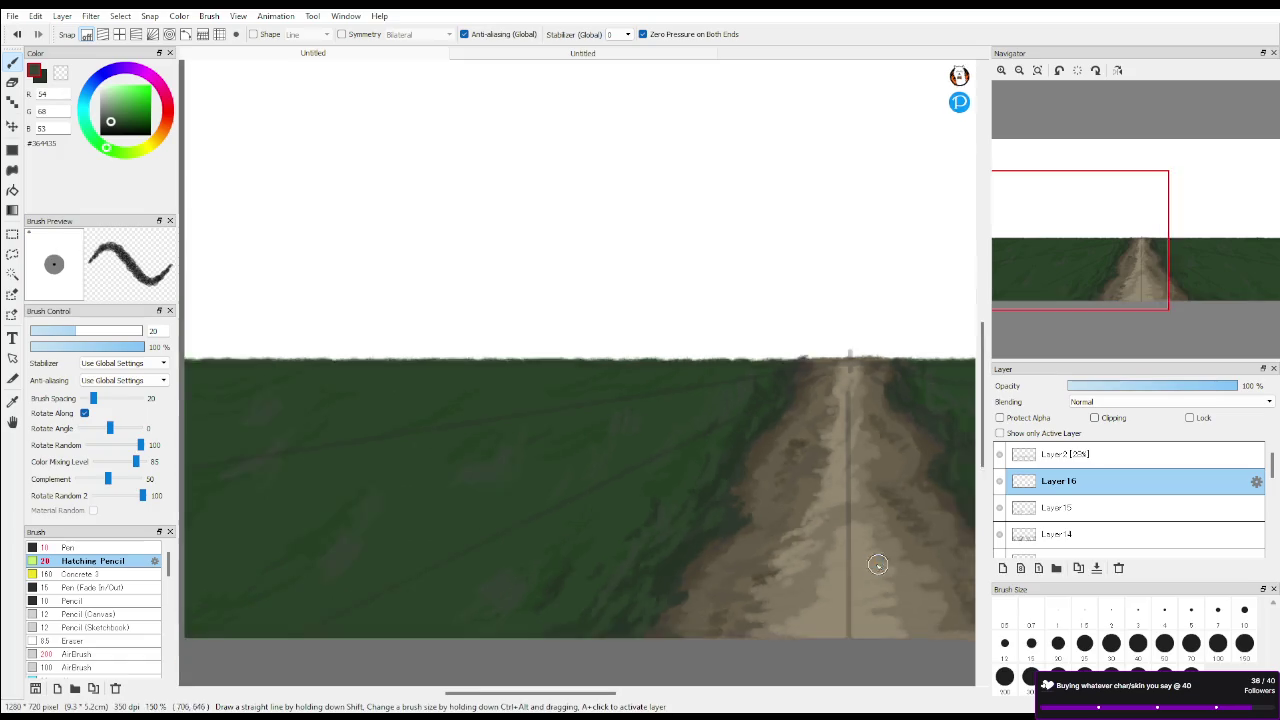
{"action": "scroll", "coordinate": [877, 563], "scroll_direction": "down", "scroll_amount": 1}
{"action": "left_click", "coordinate": [1163, 247]}
{"action": "left_click_drag", "start_coordinate": [1166, 249], "coordinate": [1146, 244]}
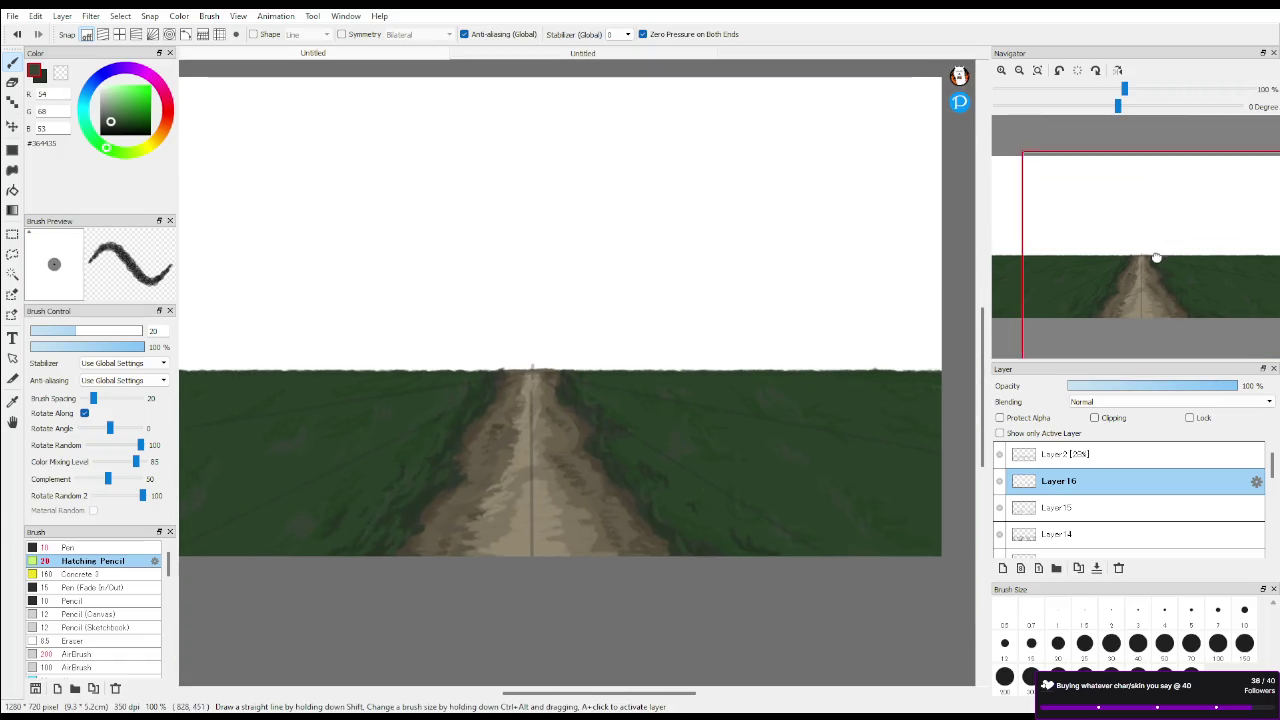
{"action": "scroll", "coordinate": [691, 523], "scroll_direction": "down", "scroll_amount": 1}
{"action": "scroll", "coordinate": [694, 521], "scroll_direction": "up", "scroll_amount": 1}
{"action": "scroll", "coordinate": [694, 521], "scroll_direction": "down", "scroll_amount": 1}
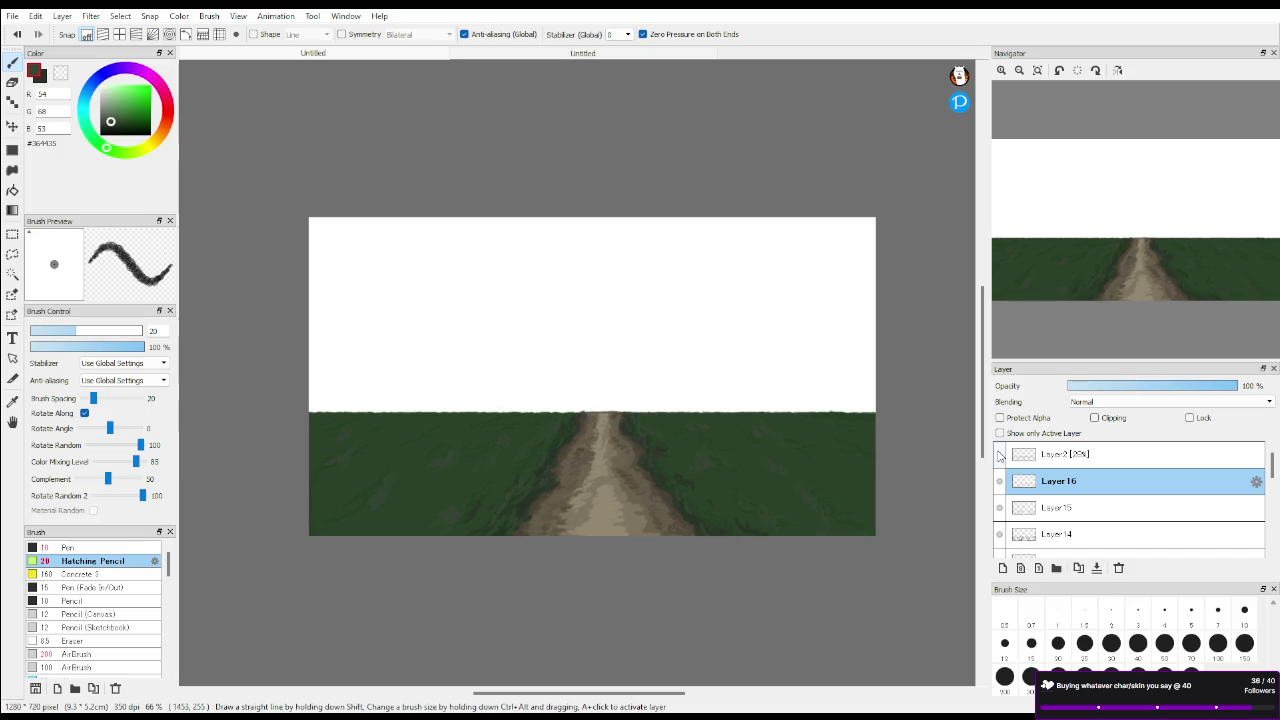
{"action": "left_click_drag", "start_coordinate": [1088, 302], "coordinate": [1054, 303]}
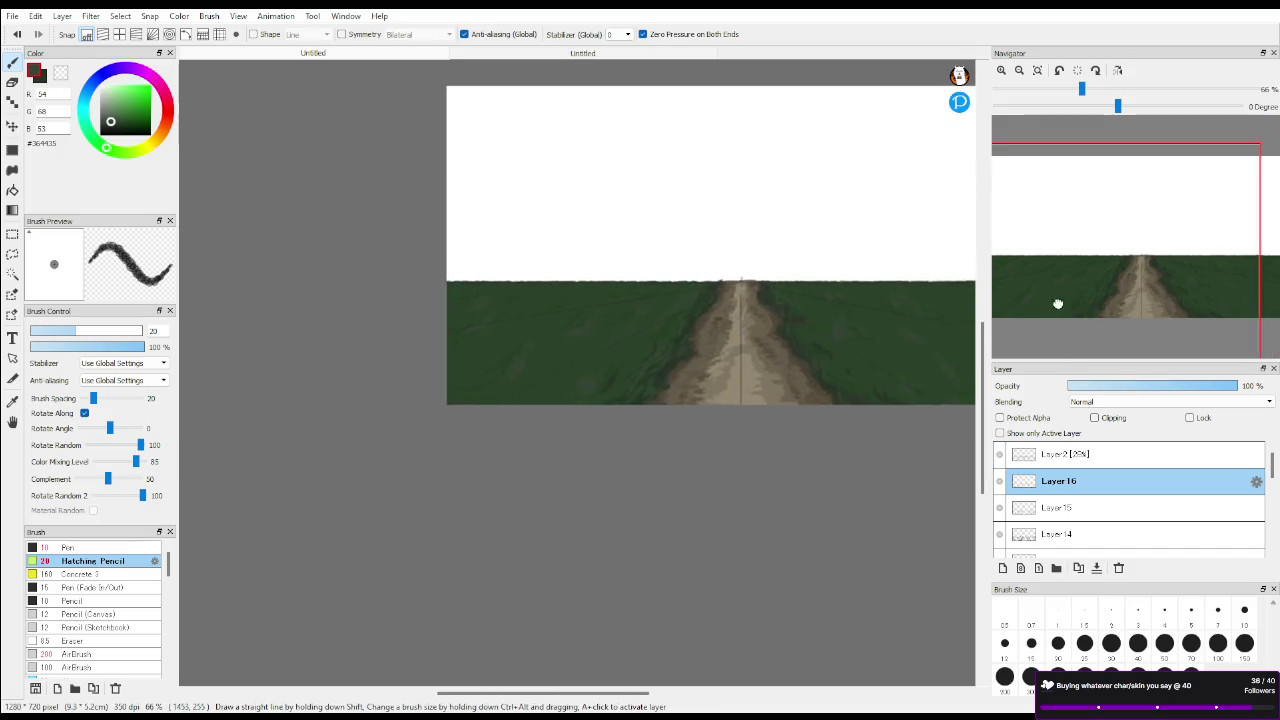
Add Layer 17 above Layer 16 and zoom to 200% on the left field
{"action": "left_click", "coordinate": [1005, 570]}
{"action": "scroll", "coordinate": [546, 354], "scroll_direction": "up", "scroll_amount": 3}
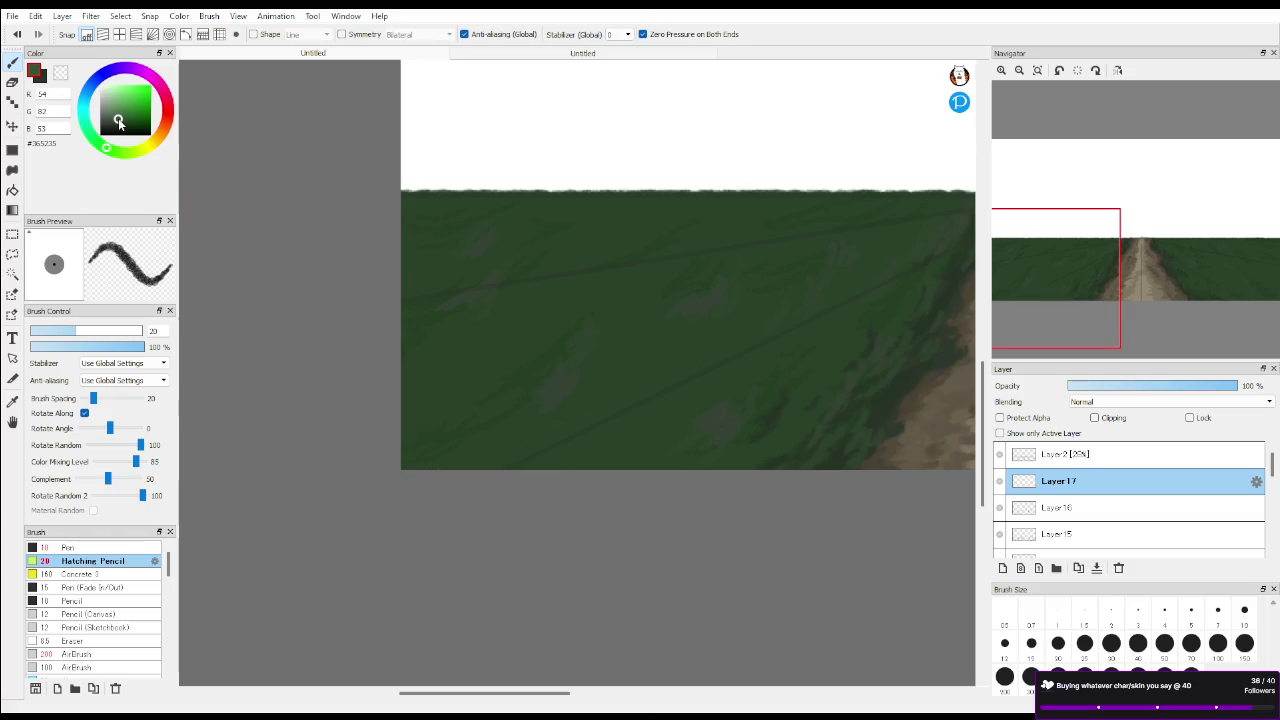
{"action": "scroll", "coordinate": [683, 326], "scroll_direction": "up", "scroll_amount": 1}
{"action": "left_click", "coordinate": [1072, 276]}
{"action": "left_click_drag", "start_coordinate": [1072, 276], "coordinate": [1018, 280]}
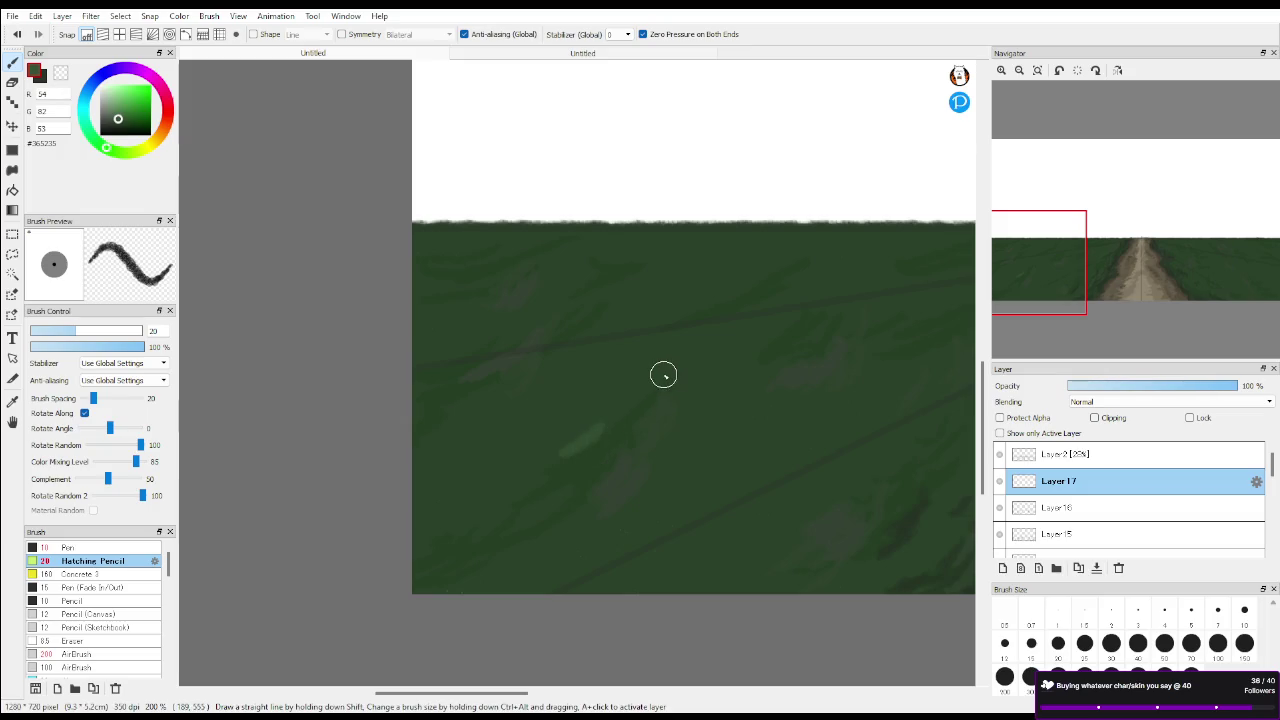
Switch to darker green #2D4B2C and hatch a few strokes on the left grass
{"action": "left_click", "coordinate": [116, 125]}
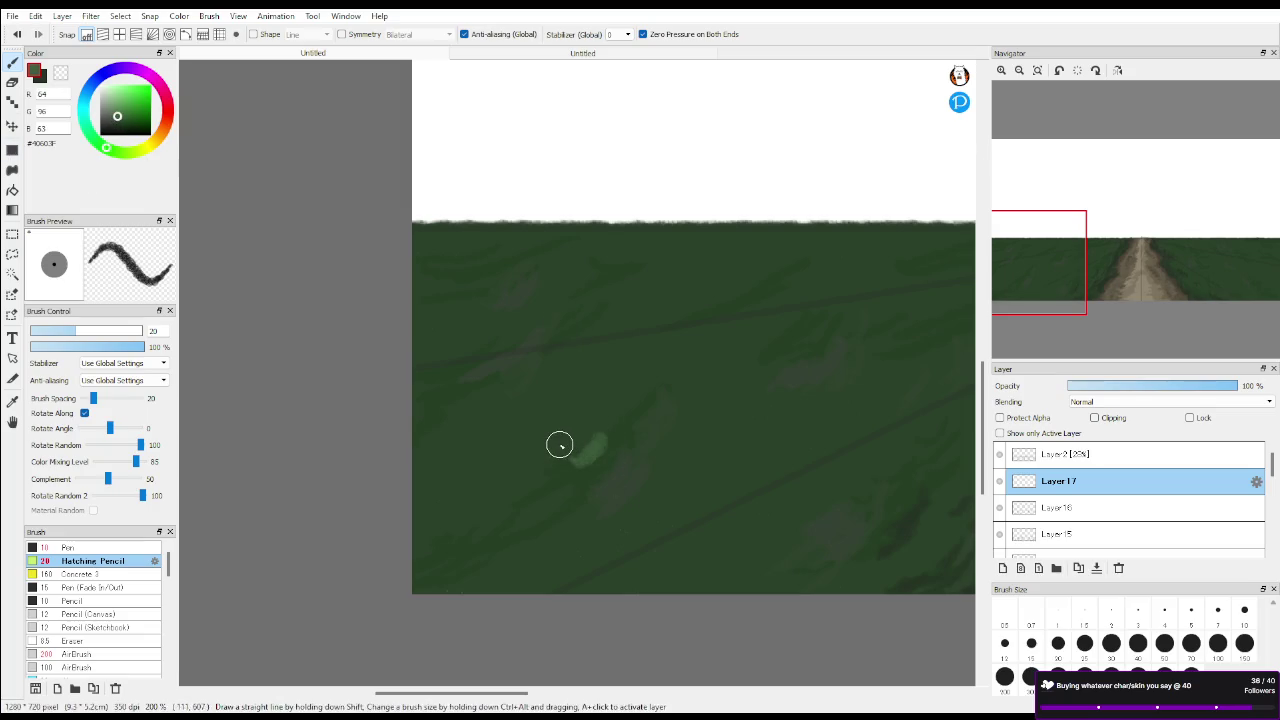
{"action": "left_click_drag", "start_coordinate": [628, 461], "coordinate": [645, 451]}
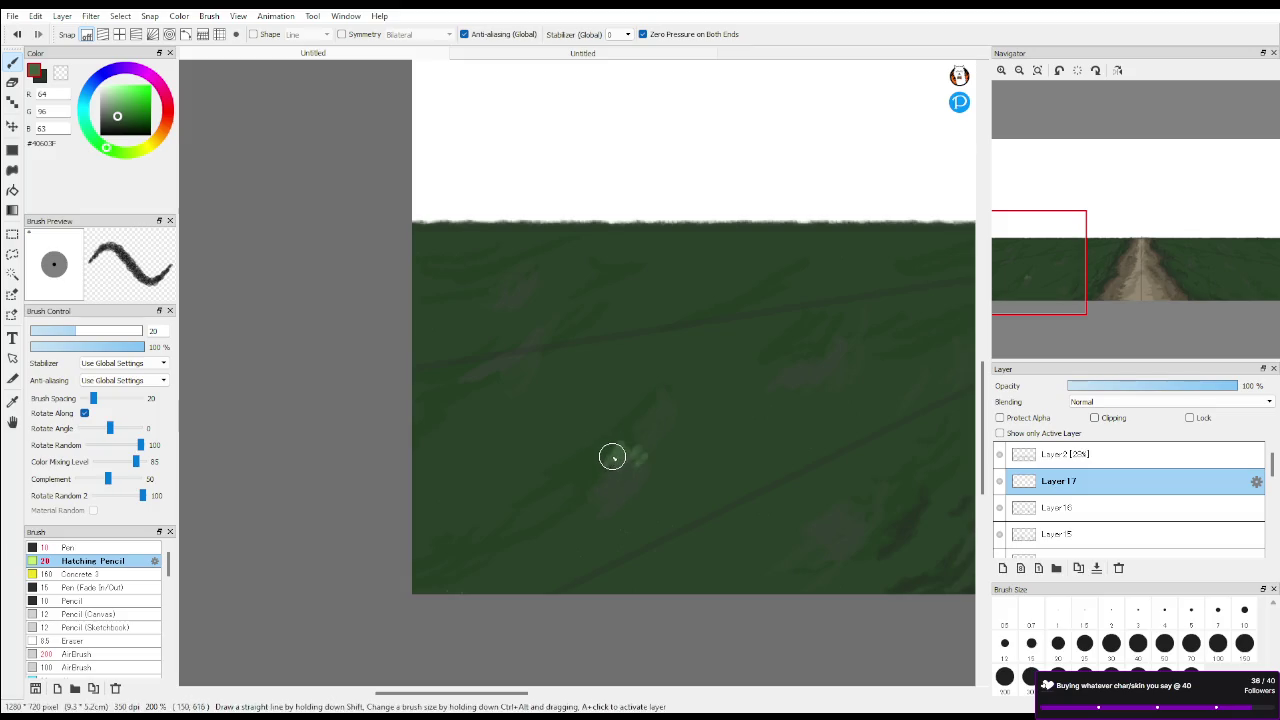
{"action": "left_click_drag", "start_coordinate": [686, 434], "coordinate": [695, 429]}
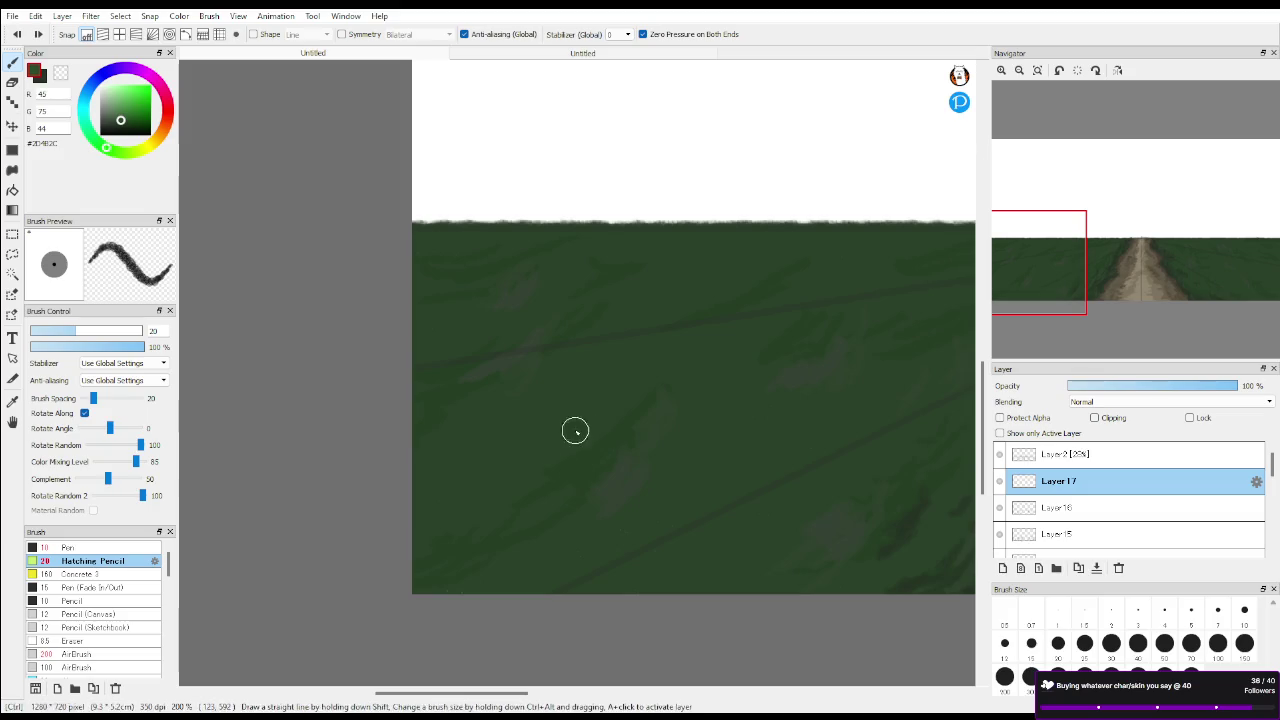
{"action": "left_click_drag", "start_coordinate": [535, 515], "coordinate": [523, 529]}
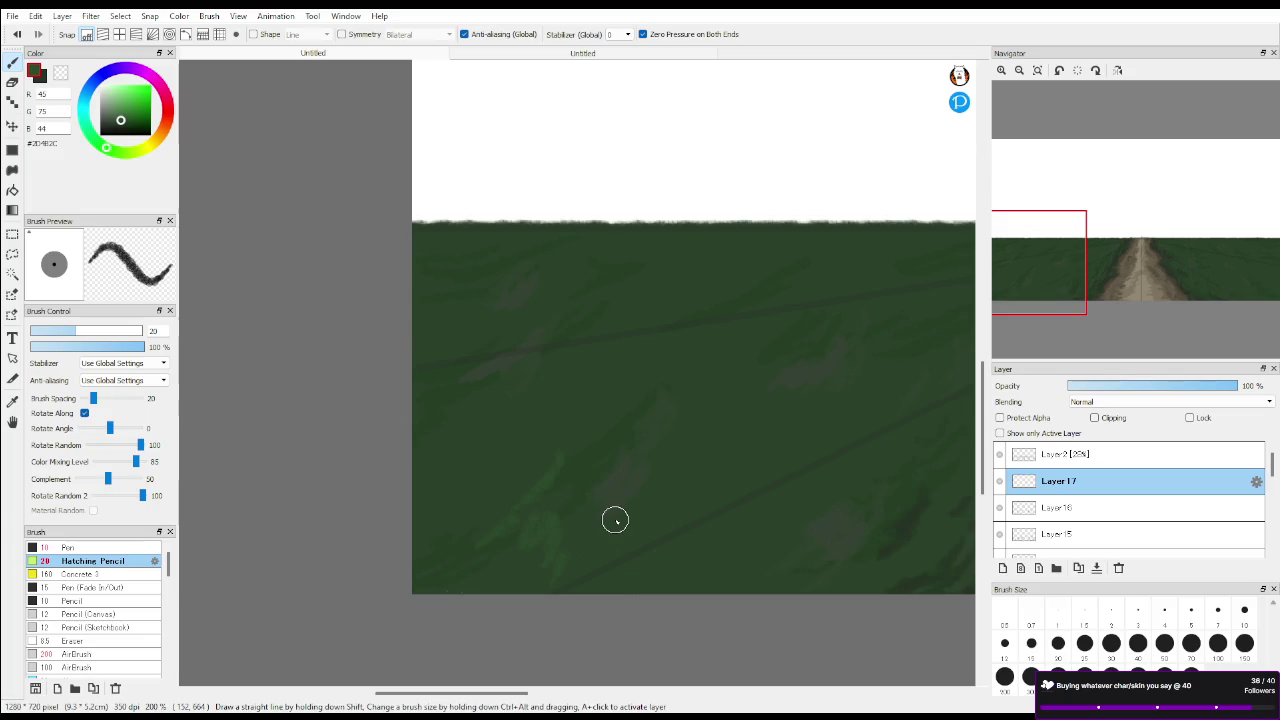
{"action": "scroll", "coordinate": [615, 519], "scroll_direction": "down", "scroll_amount": 3}
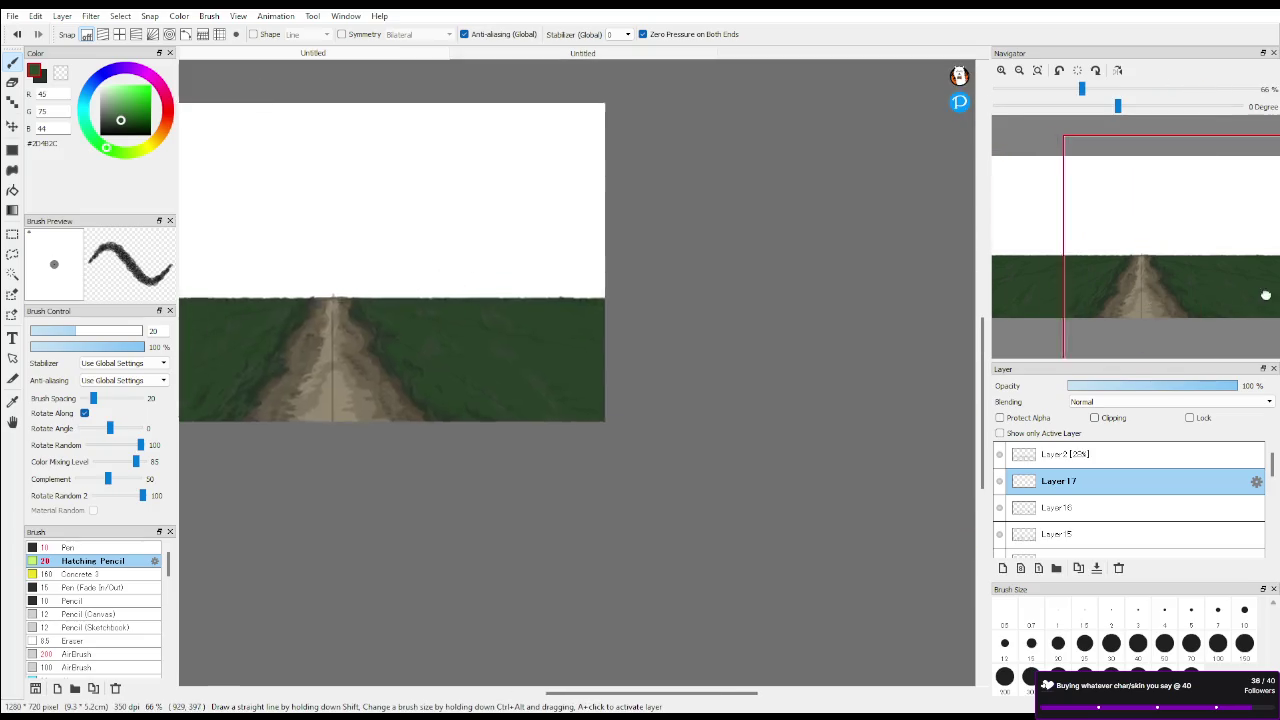
Zoom to 300%, switch to deeper green #1F3A1E, and paint a dark stroke in the left field
{"action": "left_click_drag", "start_coordinate": [1186, 291], "coordinate": [1105, 278]}
{"action": "scroll", "coordinate": [470, 475], "scroll_direction": "up", "scroll_amount": 3}
{"action": "scroll", "coordinate": [386, 543], "scroll_direction": "up", "scroll_amount": 1}
{"action": "scroll", "coordinate": [380, 520], "scroll_direction": "up", "scroll_amount": 1}
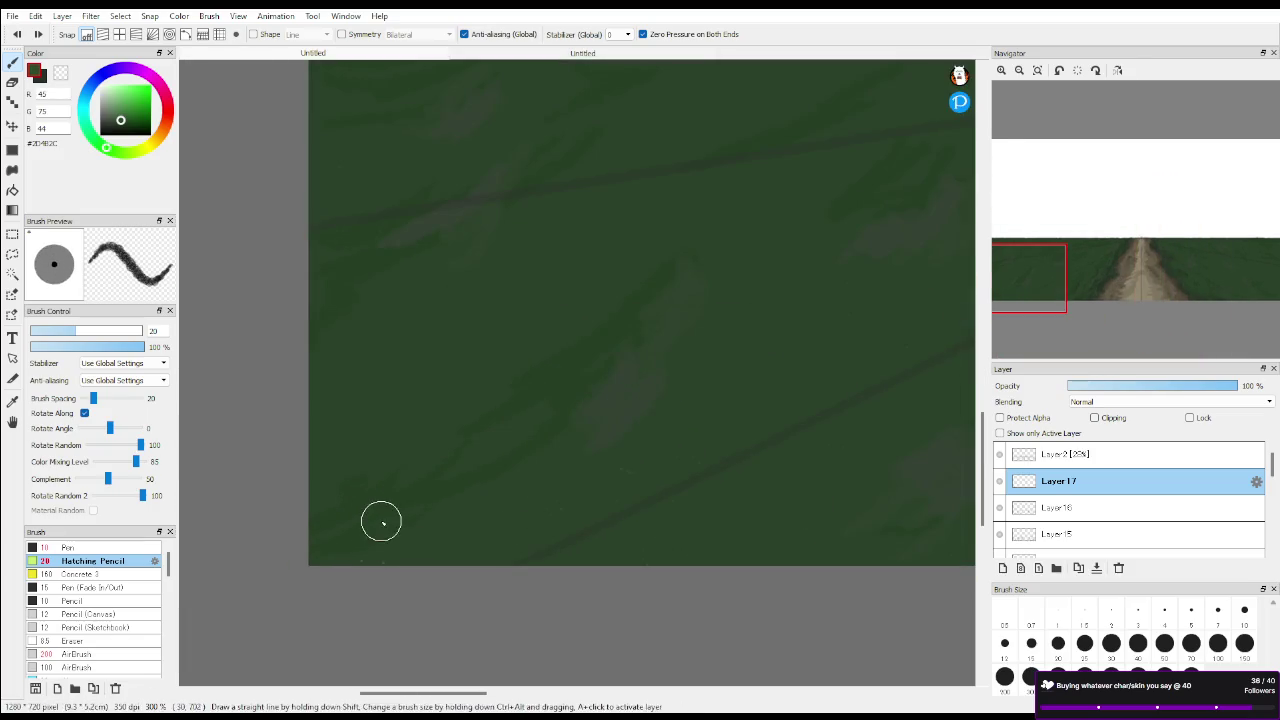
{"action": "left_click", "coordinate": [124, 123]}
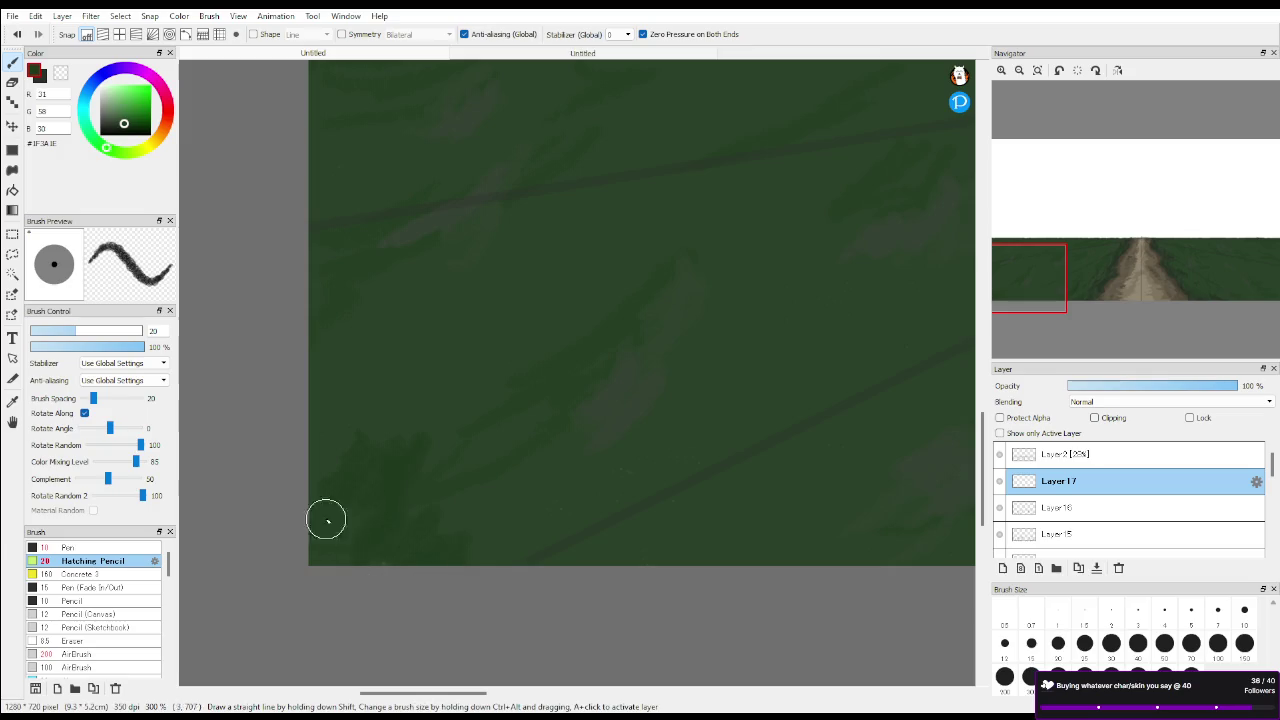
{"action": "mouse_move", "coordinate": [1127, 250]}
{"action": "left_click_drag", "start_coordinate": [1036, 283], "coordinate": [1046, 288]}
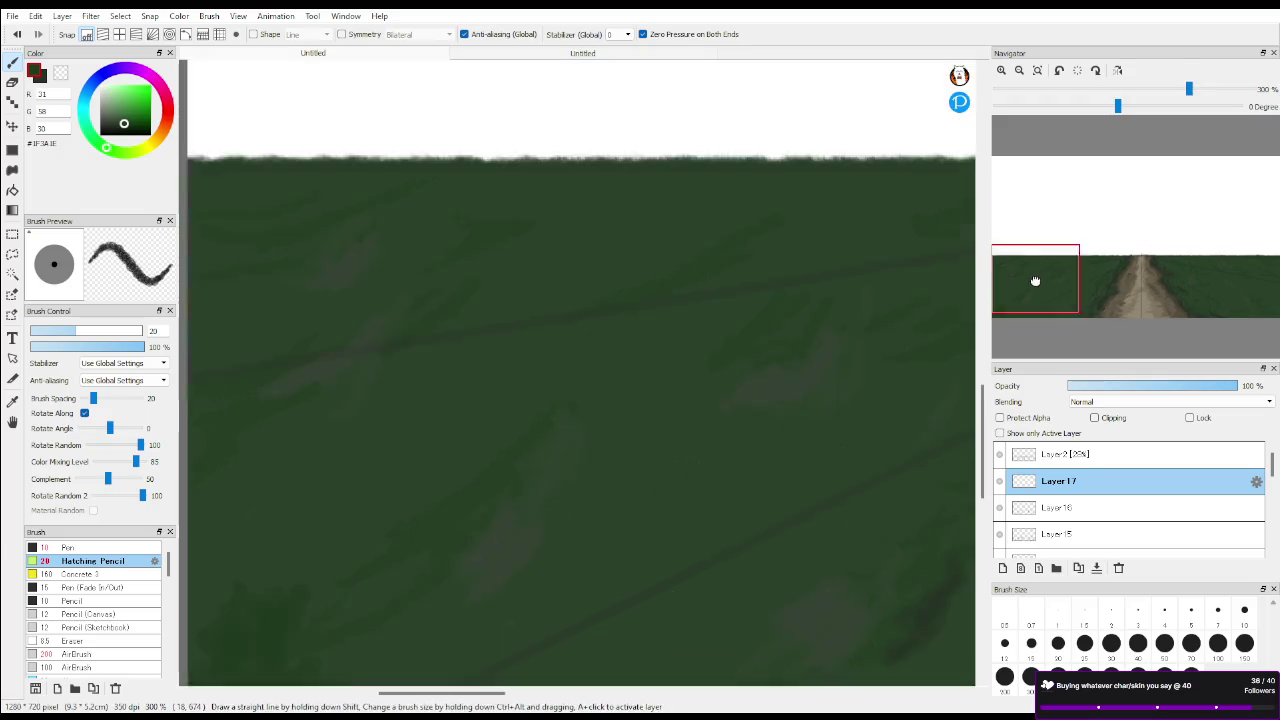
{"action": "scroll", "coordinate": [732, 393], "scroll_direction": "down", "scroll_amount": 1}
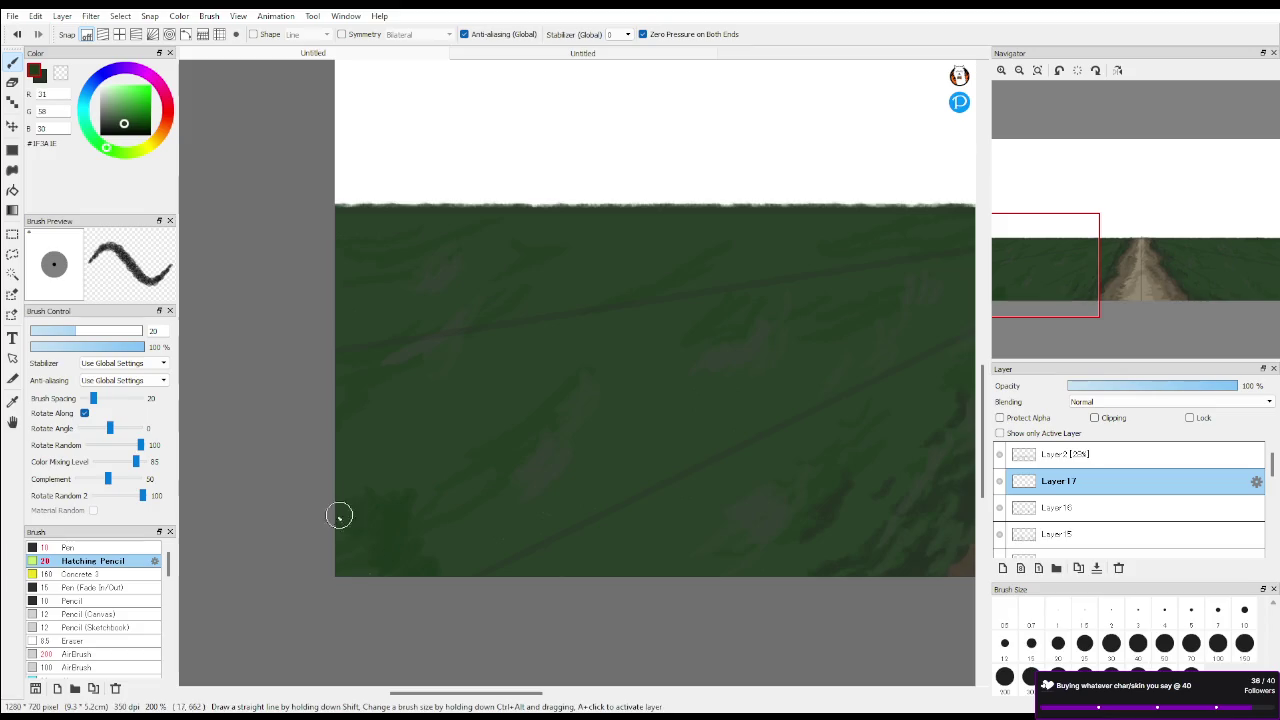
{"action": "left_click_drag", "start_coordinate": [452, 330], "coordinate": [449, 369]}
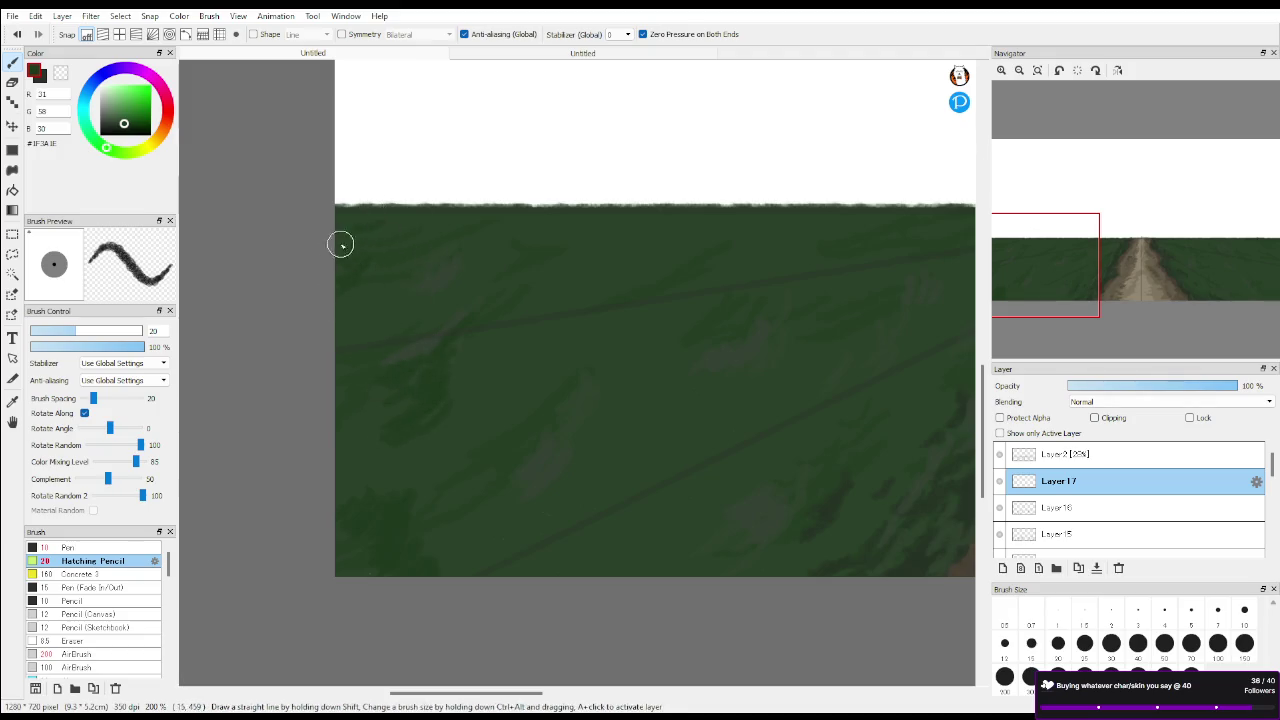
{"action": "mouse_move", "coordinate": [1176, 247]}
{"action": "left_mouse_down"}
{"action": "mouse_move", "coordinate": [1086, 271]}
{"action": "mouse_move", "coordinate": [1050, 265]}
{"action": "left_mouse_up"}
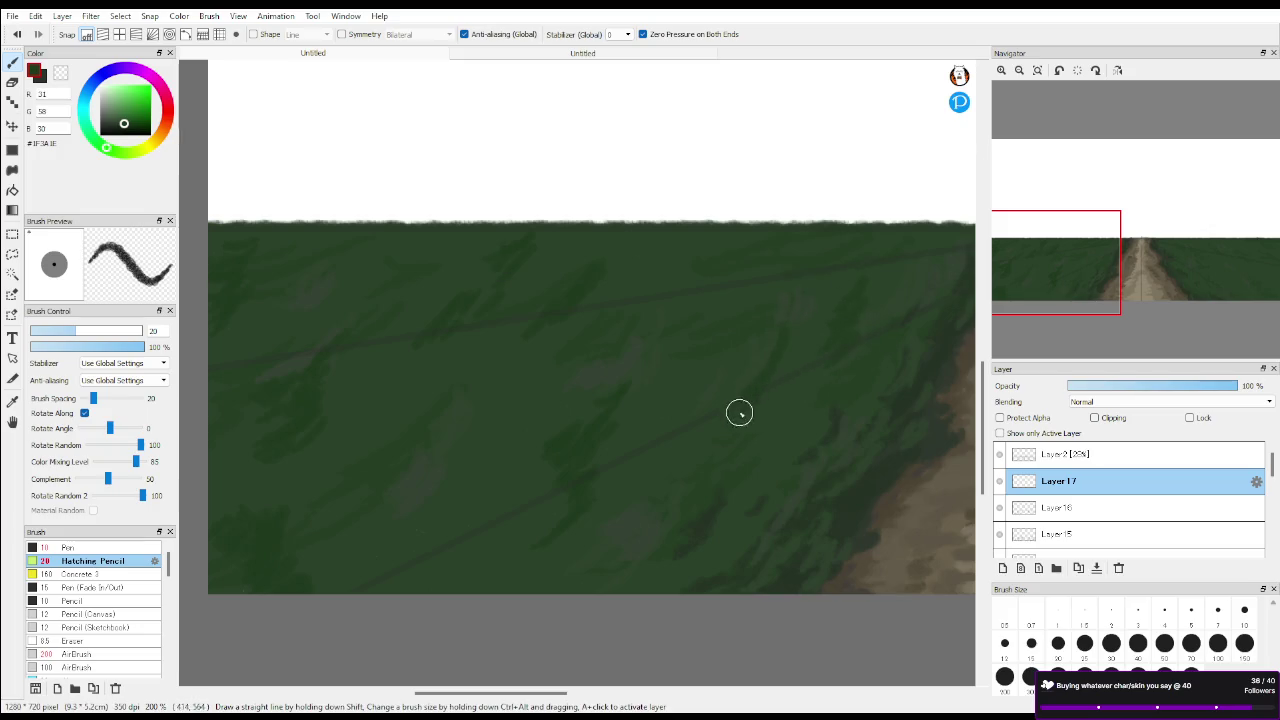
Delete Layer 17 with its strokes and add a fresh empty Layer 17 above Layer 16
{"action": "scroll", "coordinate": [788, 446], "scroll_direction": "down", "scroll_amount": 1}
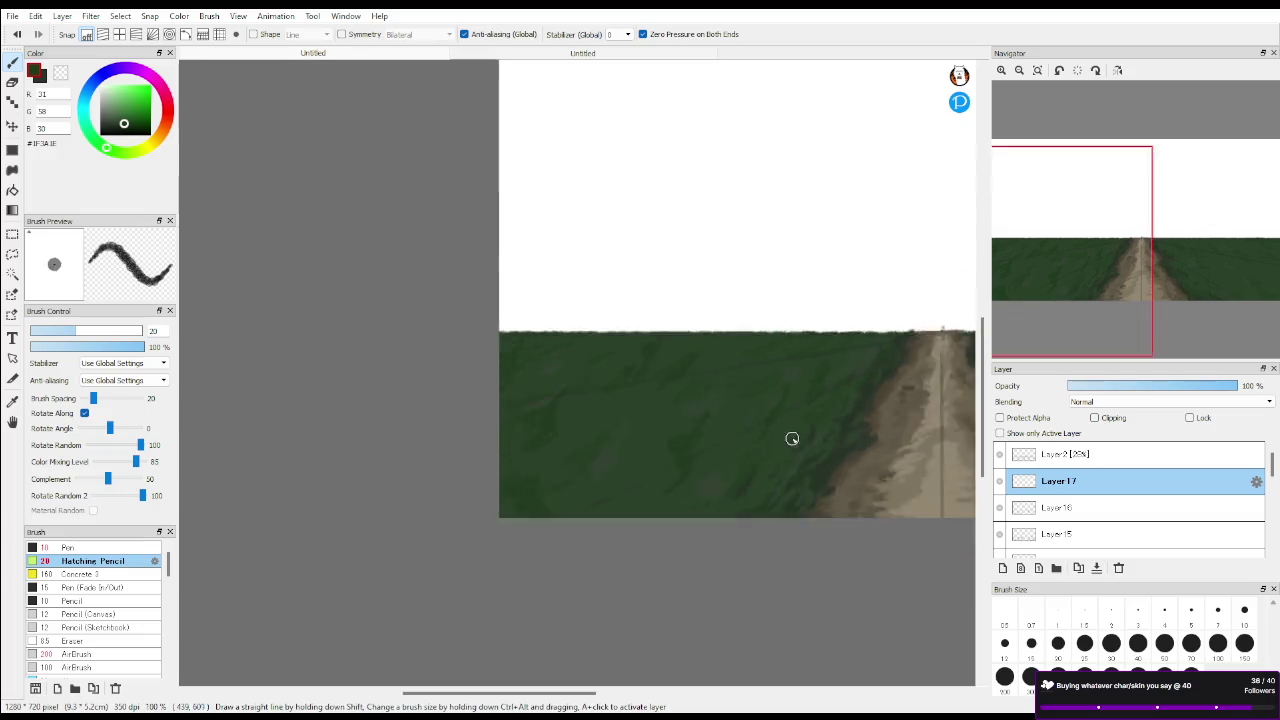
{"action": "scroll", "coordinate": [1071, 329], "scroll_direction": "down", "scroll_amount": 1}
{"action": "scroll", "coordinate": [1150, 262], "scroll_direction": "down", "scroll_amount": 1}
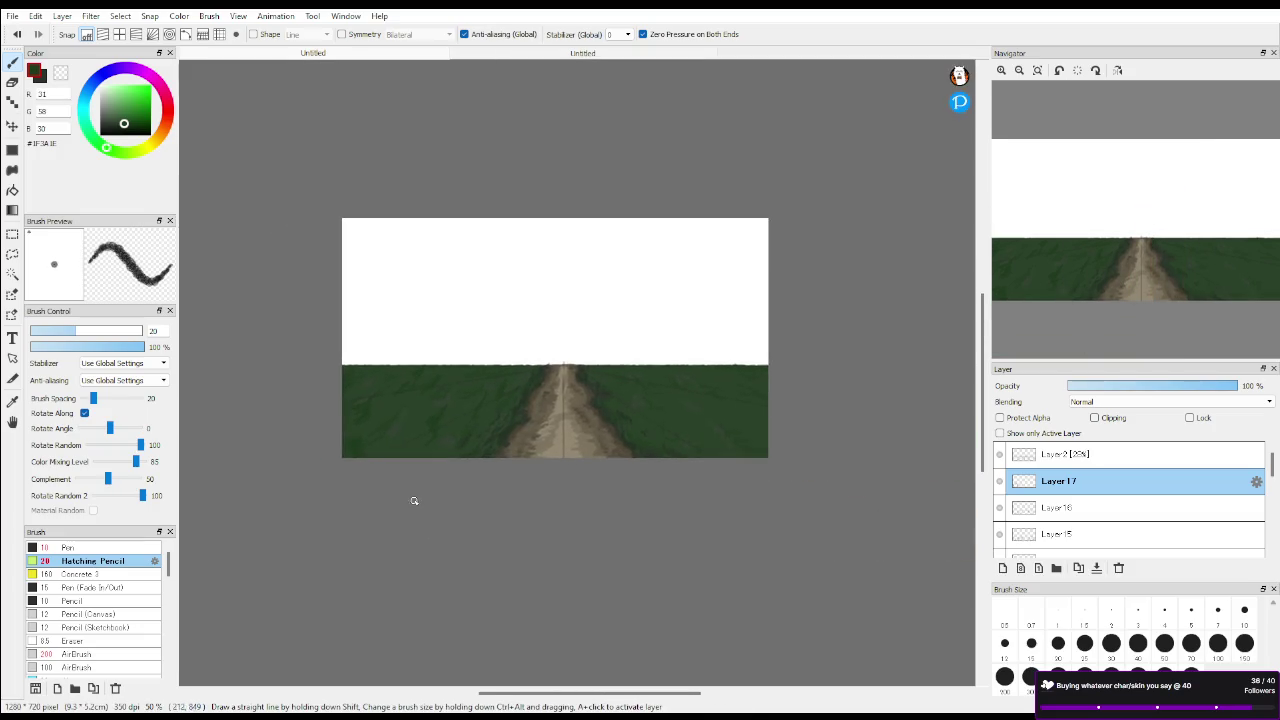
{"action": "scroll", "coordinate": [413, 500], "scroll_direction": "up", "scroll_amount": 1}
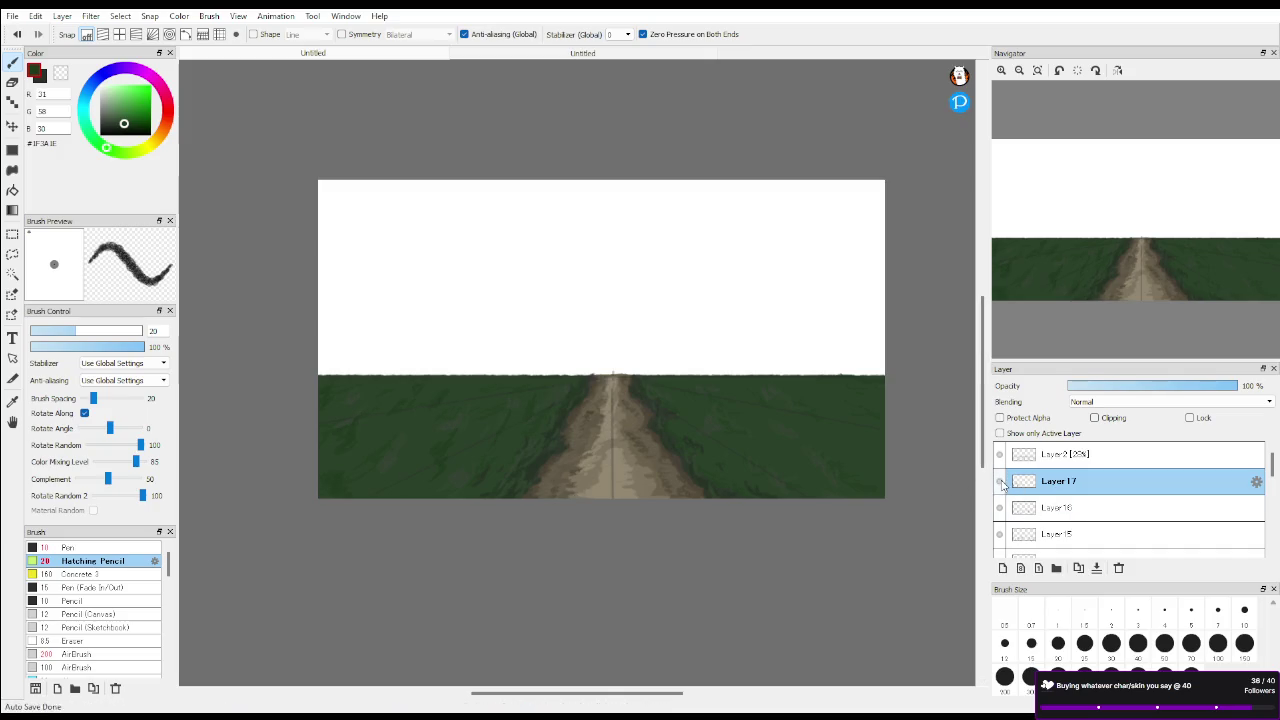
{"action": "left_click", "coordinate": [1119, 567]}
{"action": "left_click", "coordinate": [1056, 486]}
{"action": "left_click", "coordinate": [1003, 568]}
{"action": "scroll", "coordinate": [689, 480], "scroll_direction": "up", "scroll_amount": 1}
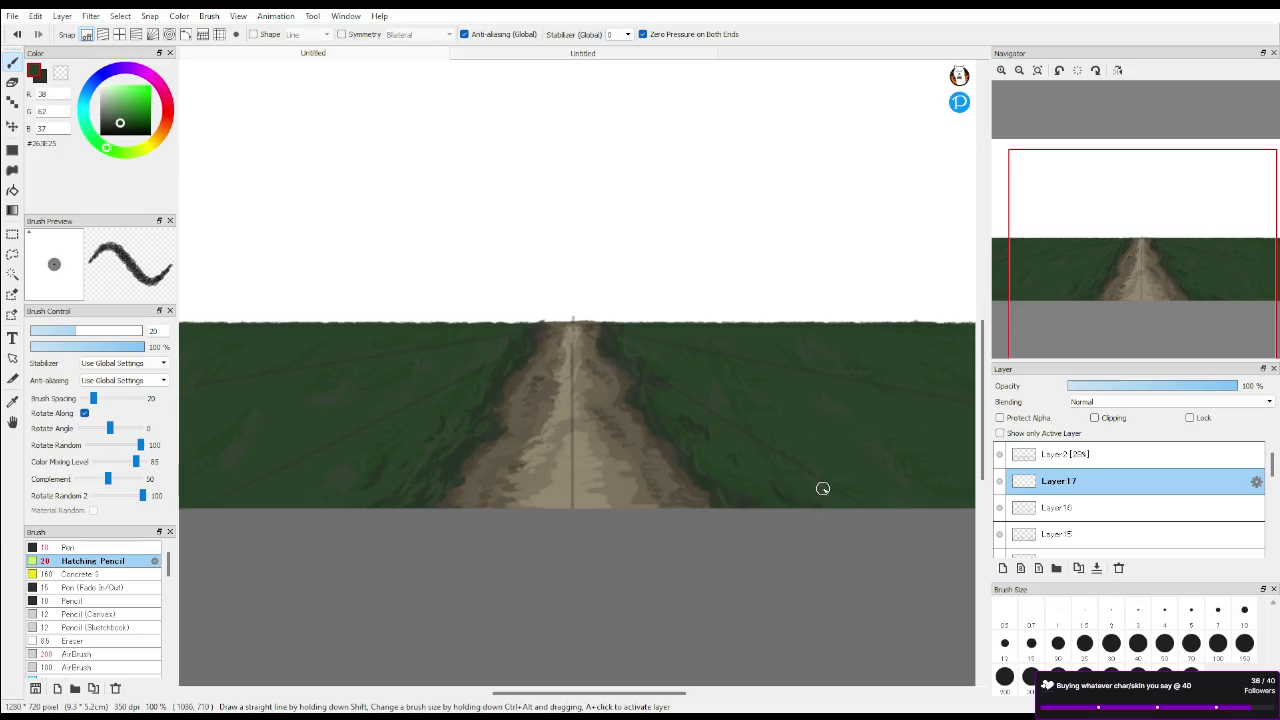
Pan around the road painting and zoom out to 66% to see the whole landscape
{"action": "mouse_move", "coordinate": [1137, 270]}
{"action": "left_mouse_down"}
{"action": "mouse_move", "coordinate": [1108, 309]}
{"action": "mouse_move", "coordinate": [1023, 284]}
{"action": "left_mouse_up"}
{"action": "scroll", "coordinate": [750, 342], "scroll_direction": "up", "scroll_amount": 1}
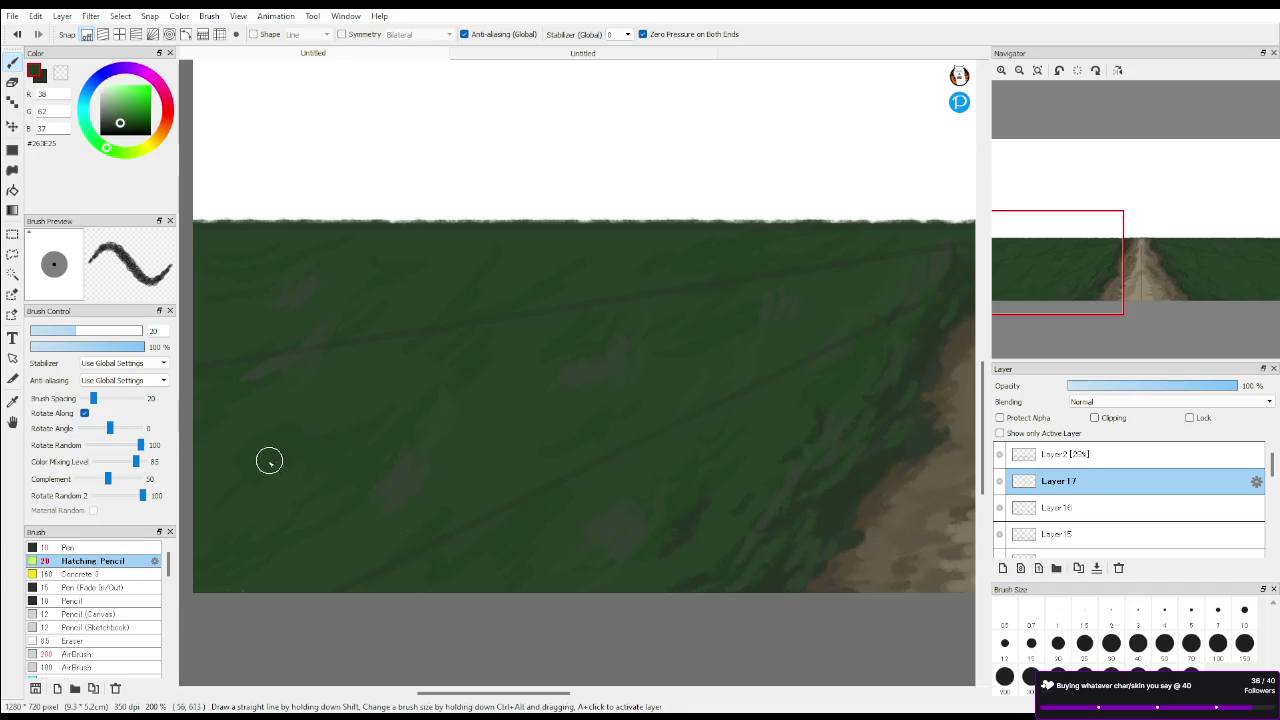
{"action": "scroll", "coordinate": [827, 530], "scroll_direction": "down", "scroll_amount": 2}
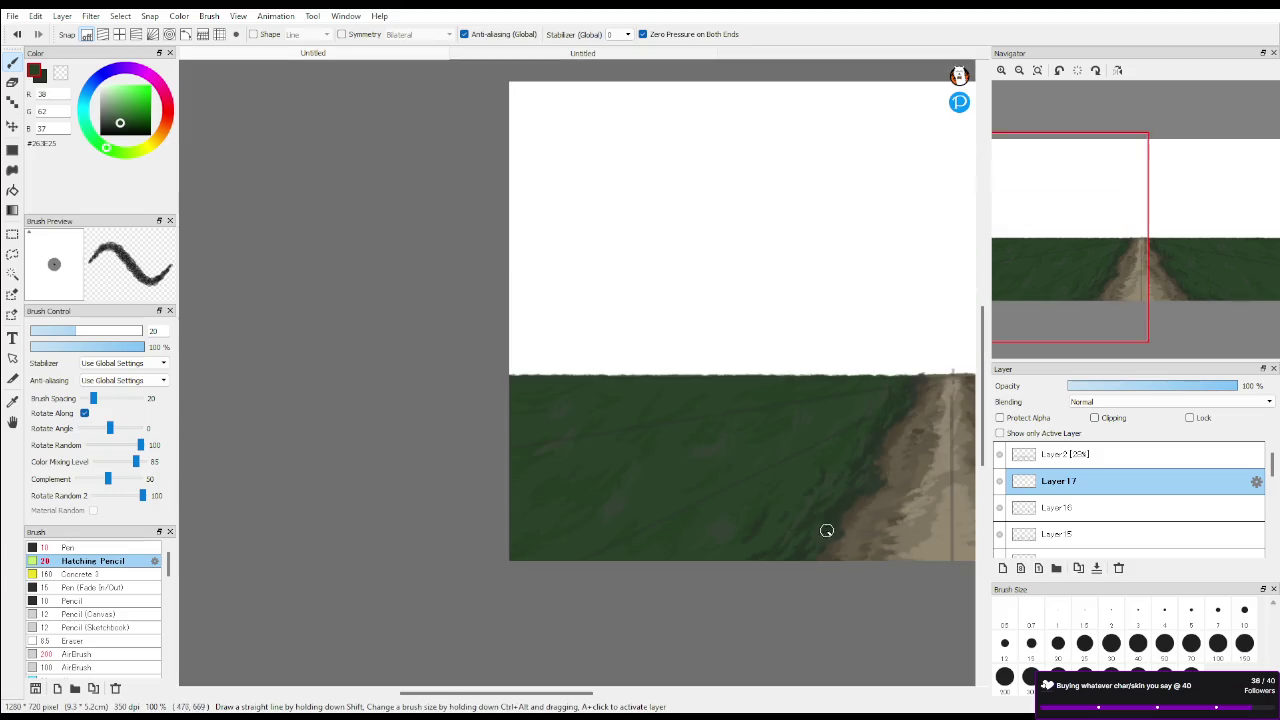
{"action": "scroll", "coordinate": [827, 530], "scroll_direction": "down", "scroll_amount": 1}
{"action": "scroll", "coordinate": [571, 506], "scroll_direction": "up", "scroll_amount": 1}
{"action": "scroll", "coordinate": [584, 492], "scroll_direction": "up", "scroll_amount": 1}
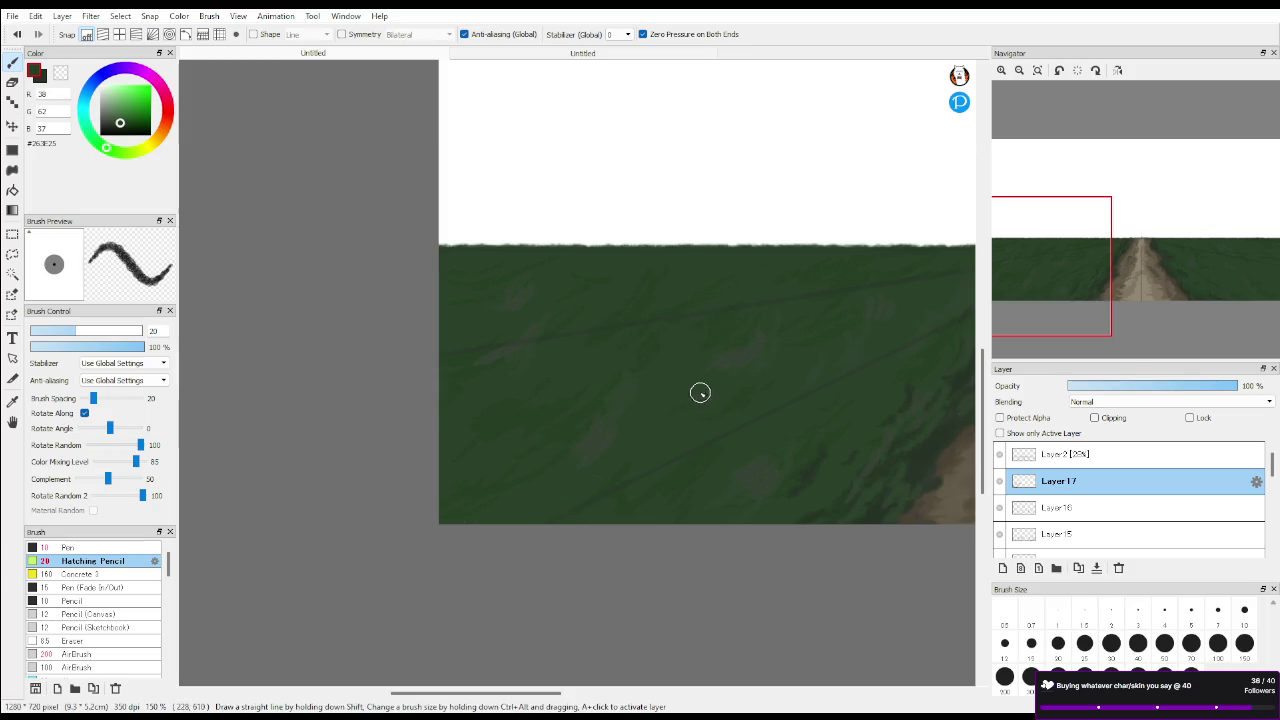
{"action": "mouse_move", "coordinate": [1050, 275]}
{"action": "left_mouse_down"}
{"action": "mouse_move", "coordinate": [1212, 280]}
{"action": "mouse_move", "coordinate": [1261, 258]}
{"action": "left_mouse_up"}
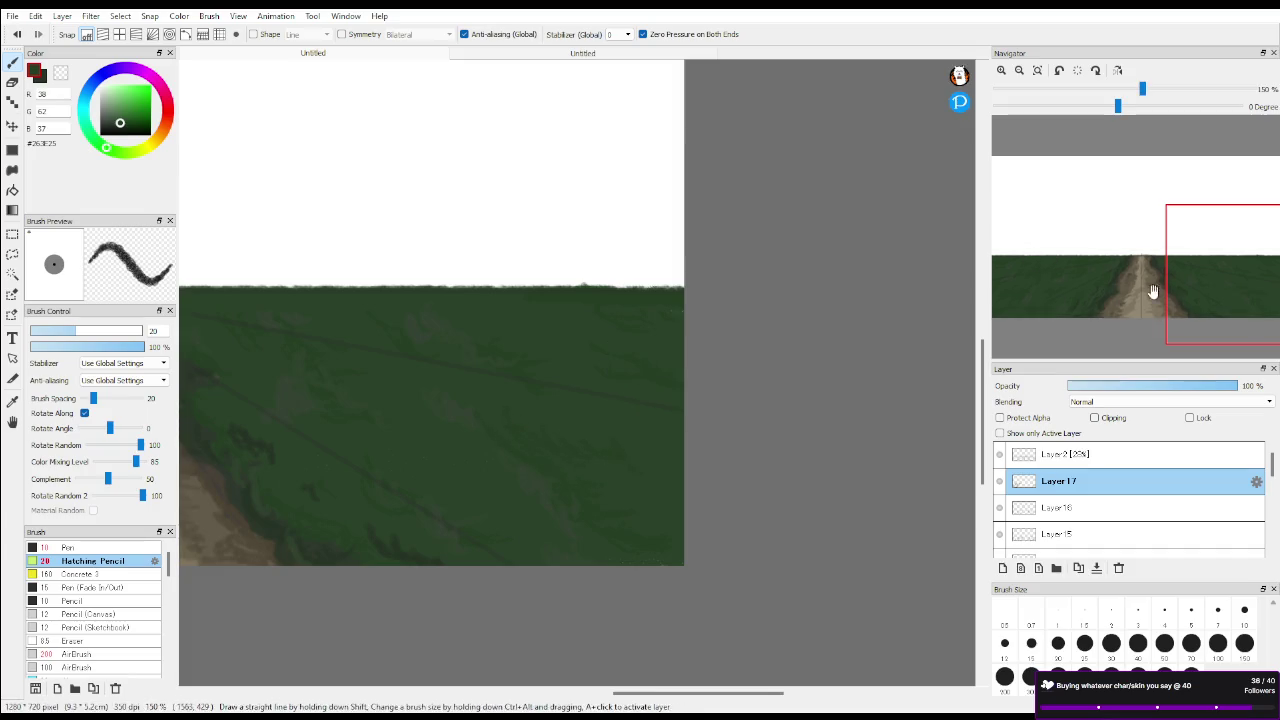
{"action": "left_click_drag", "start_coordinate": [1154, 286], "coordinate": [1169, 277]}
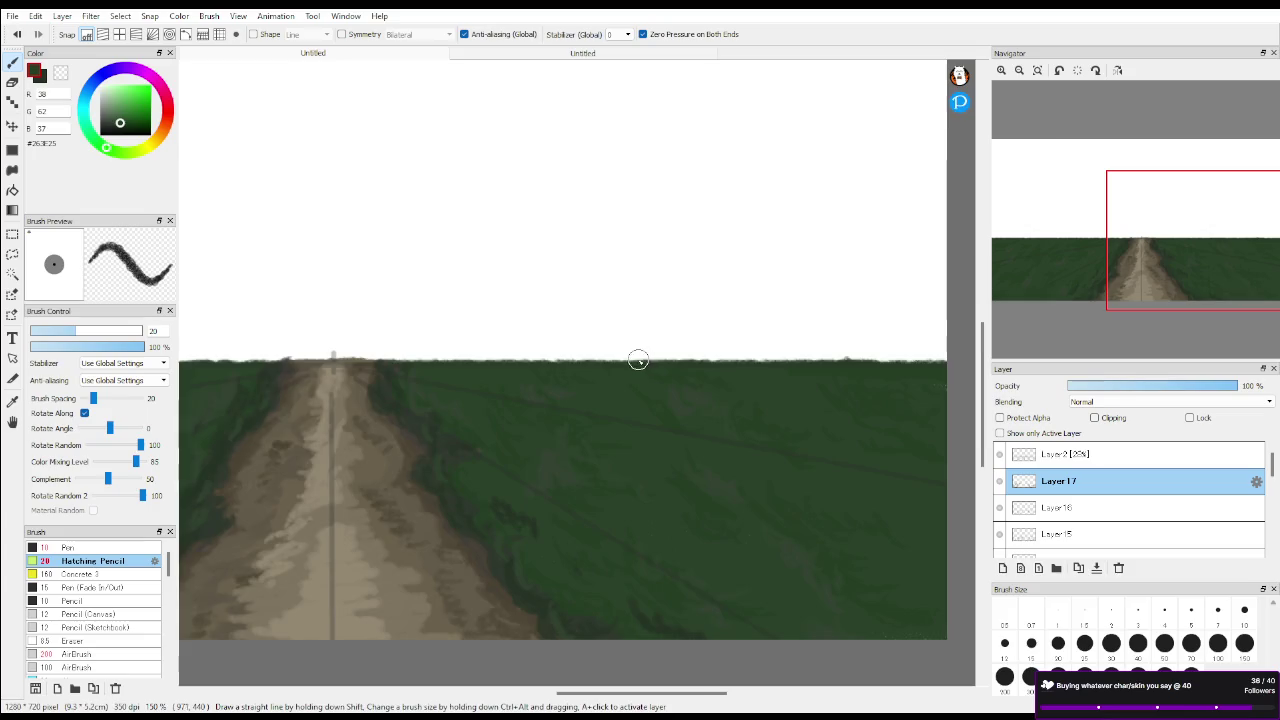
{"action": "scroll", "coordinate": [640, 360], "scroll_direction": "down", "scroll_amount": 4}
{"action": "left_click_drag", "start_coordinate": [1165, 325], "coordinate": [1130, 291]}
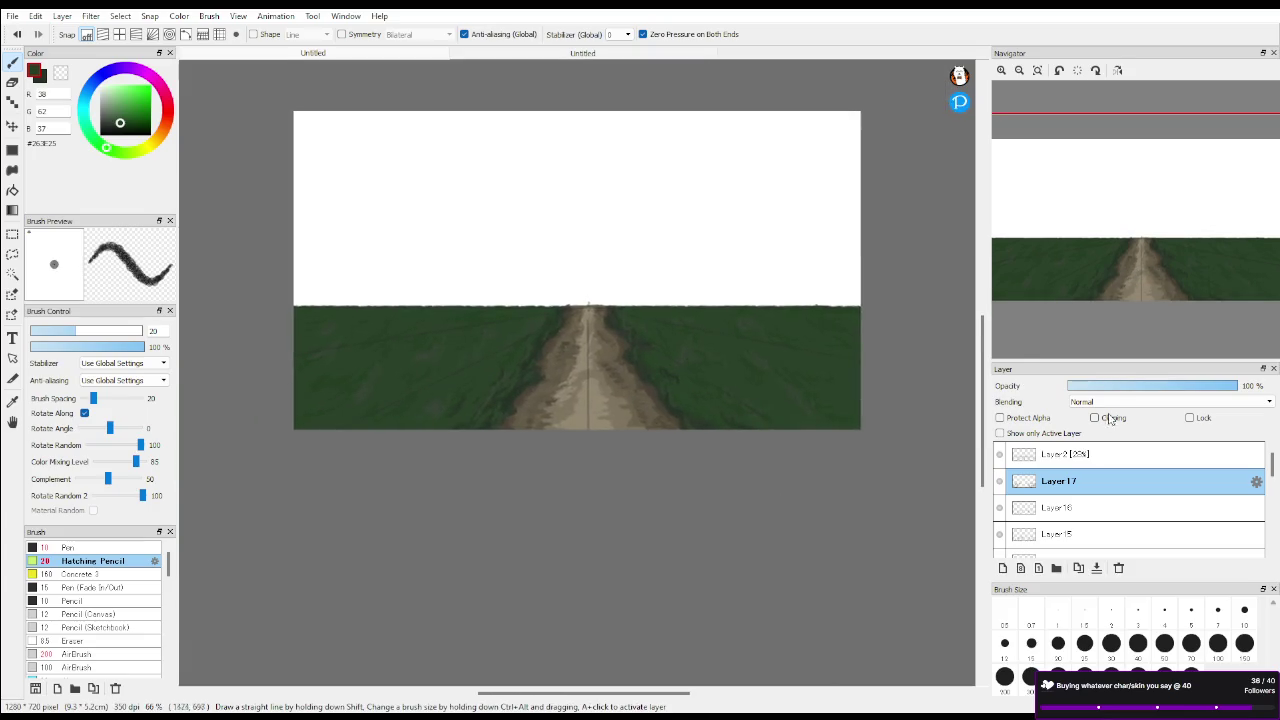
Hide guide Layer 2 to remove the vertical line down the road
{"action": "left_click", "coordinate": [1000, 455]}
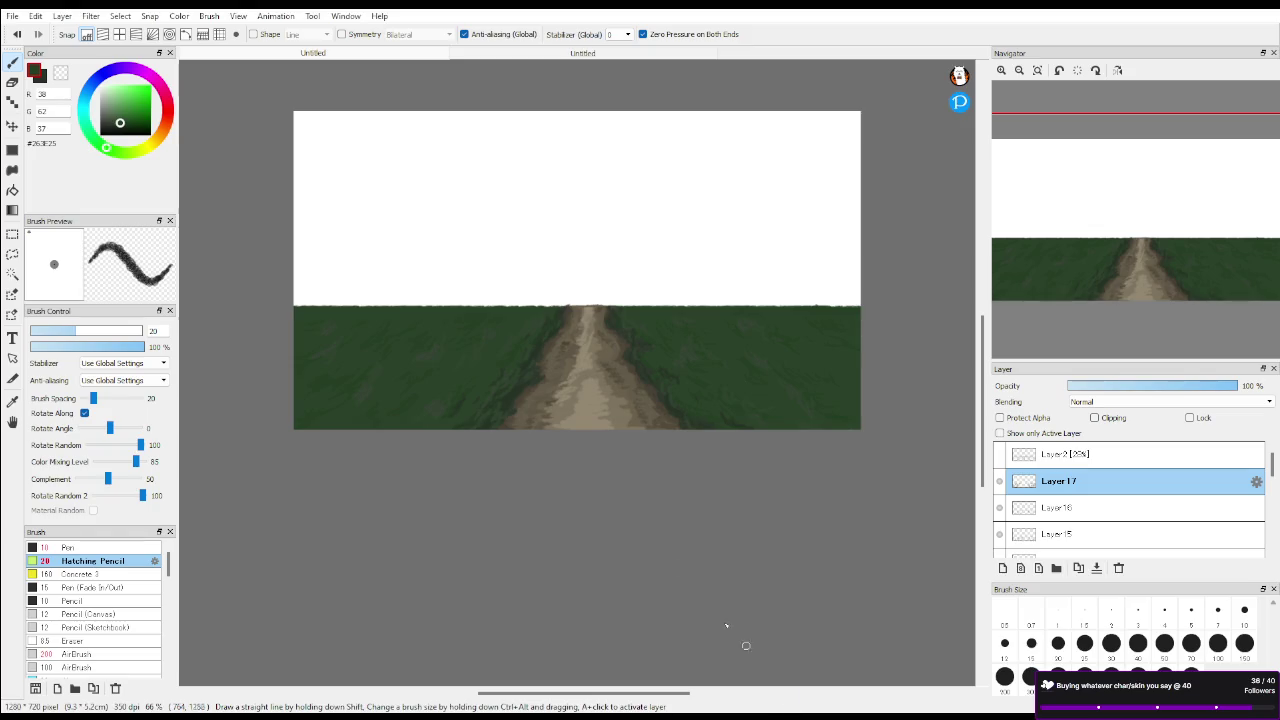
Zoom to 200%, pick a greyer dark green, and add Layer 18 above Layer 17
{"action": "scroll", "coordinate": [540, 331], "scroll_direction": "up", "scroll_amount": 2}
{"action": "left_click_drag", "start_coordinate": [1163, 277], "coordinate": [1066, 266]}
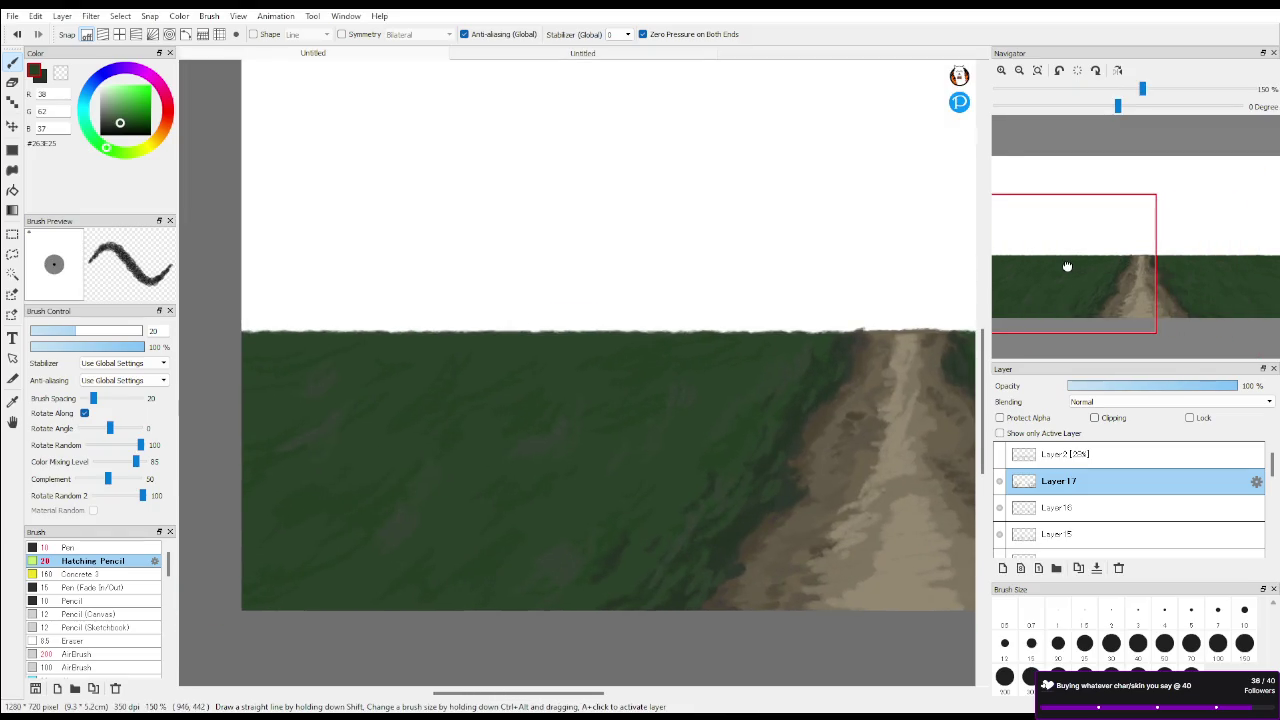
{"action": "scroll", "coordinate": [474, 403], "scroll_direction": "up", "scroll_amount": 1}
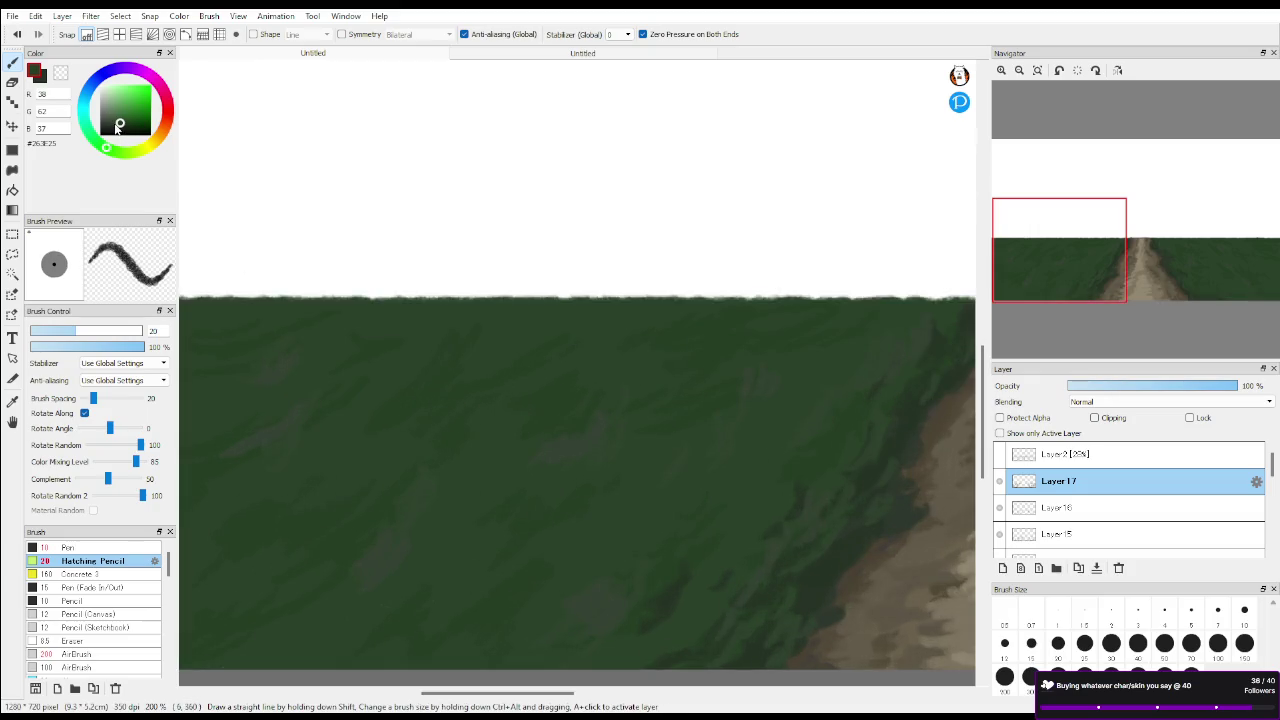
{"action": "left_click", "coordinate": [114, 123]}
{"action": "mouse_move", "coordinate": [1077, 292]}
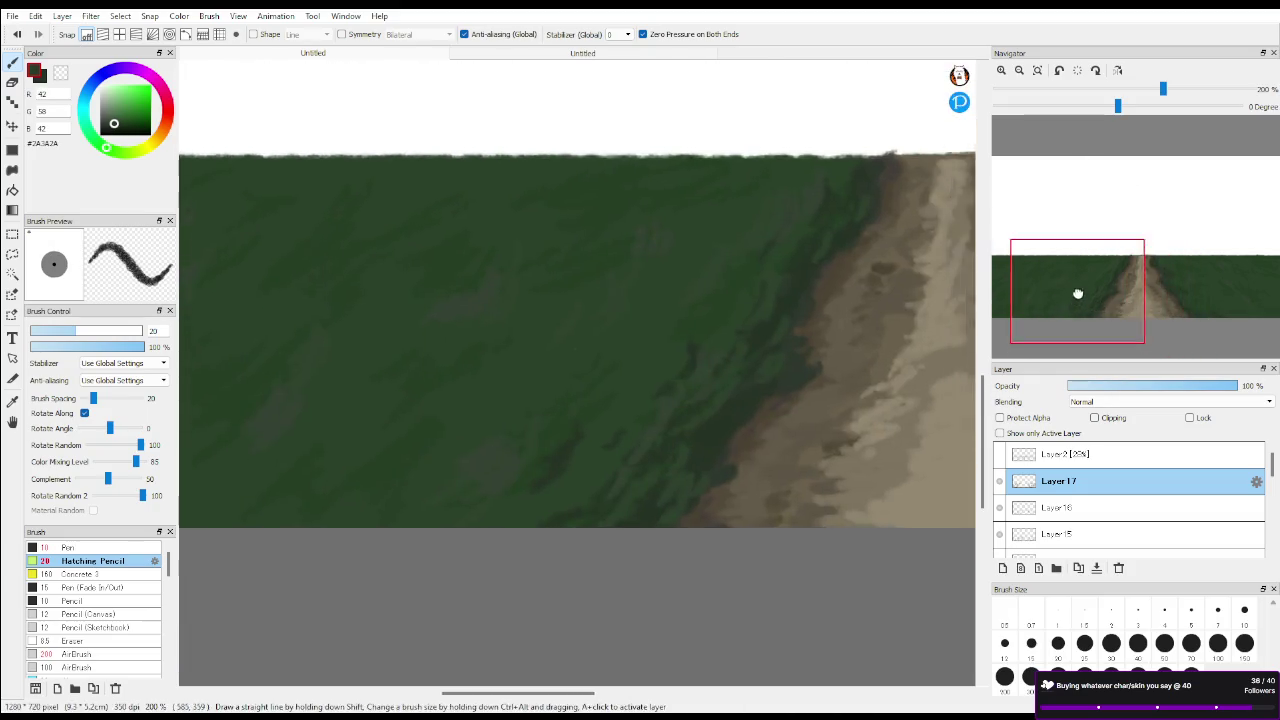
{"action": "left_click_drag", "start_coordinate": [1146, 307], "coordinate": [1045, 295]}
{"action": "left_click", "coordinate": [1003, 567]}
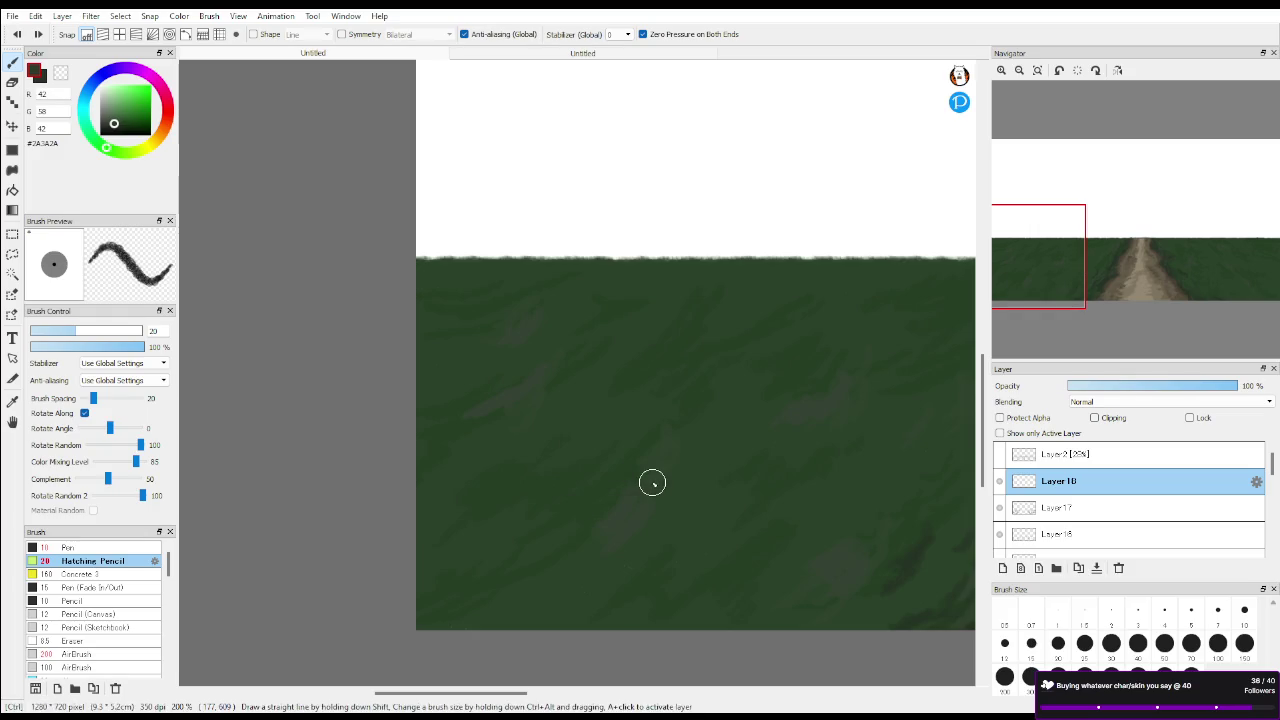
Paint a faint grey-green streak on the grass, undoing a stray bright green dab
{"action": "left_click", "coordinate": [124, 120]}
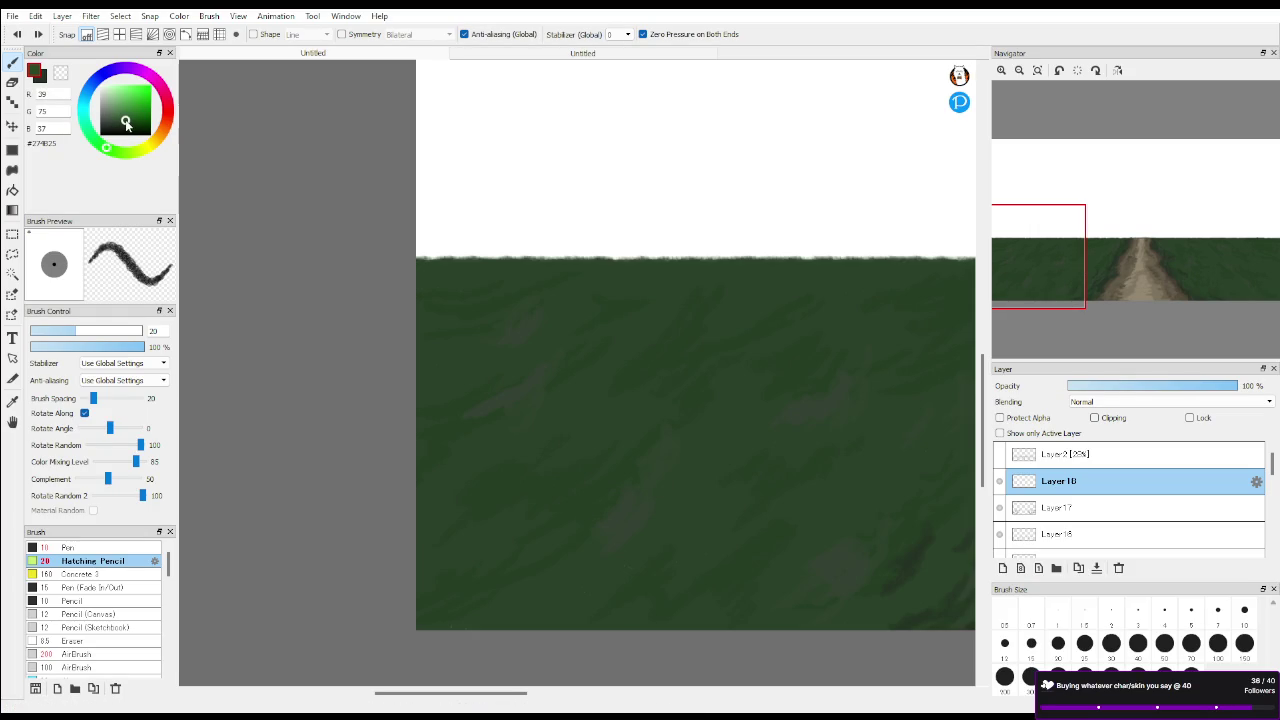
{"action": "left_click_drag", "start_coordinate": [626, 416], "coordinate": [632, 404]}
{"action": "key", "text": "ctrl+z"}
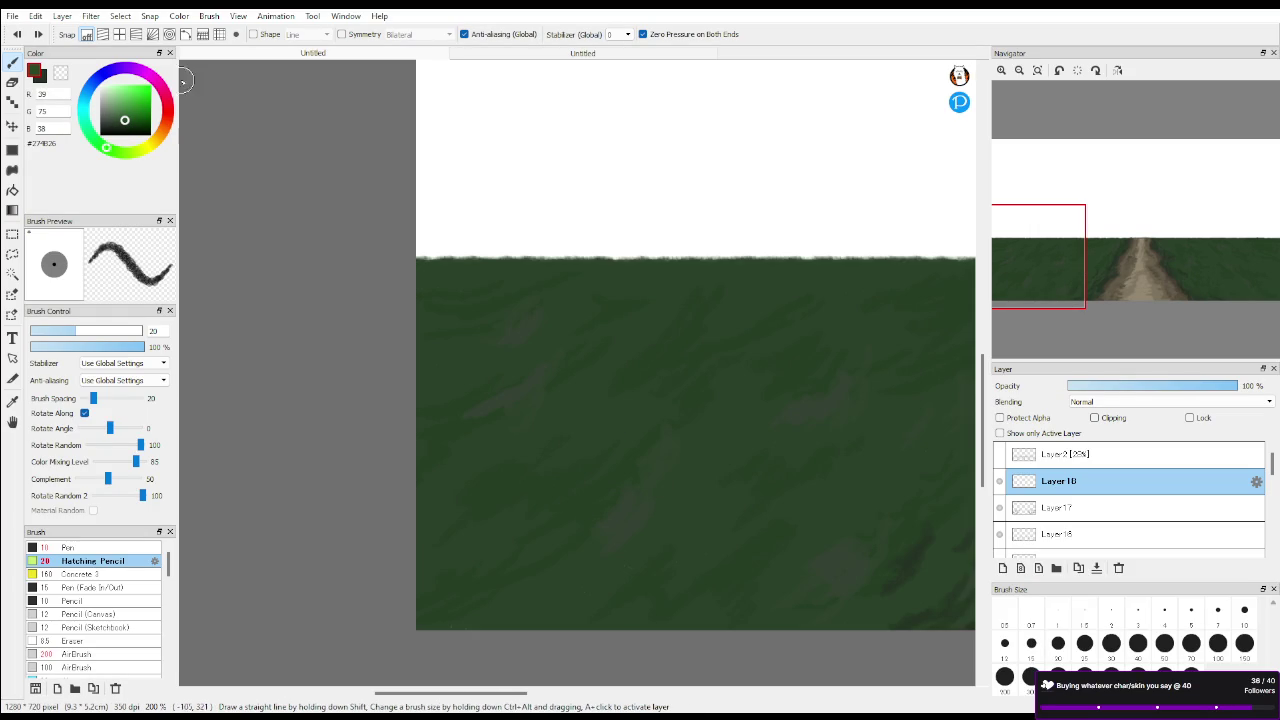
{"action": "left_click", "coordinate": [113, 121]}
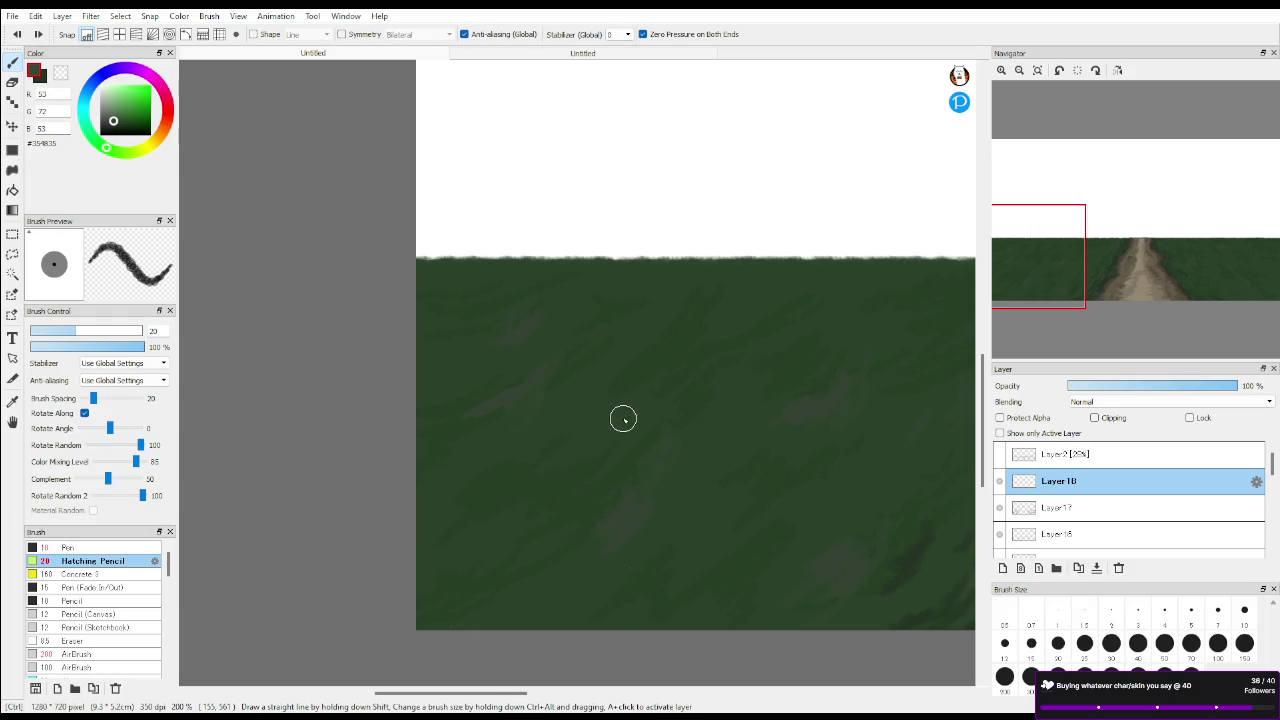
{"action": "left_click_drag", "start_coordinate": [629, 360], "coordinate": [666, 334]}
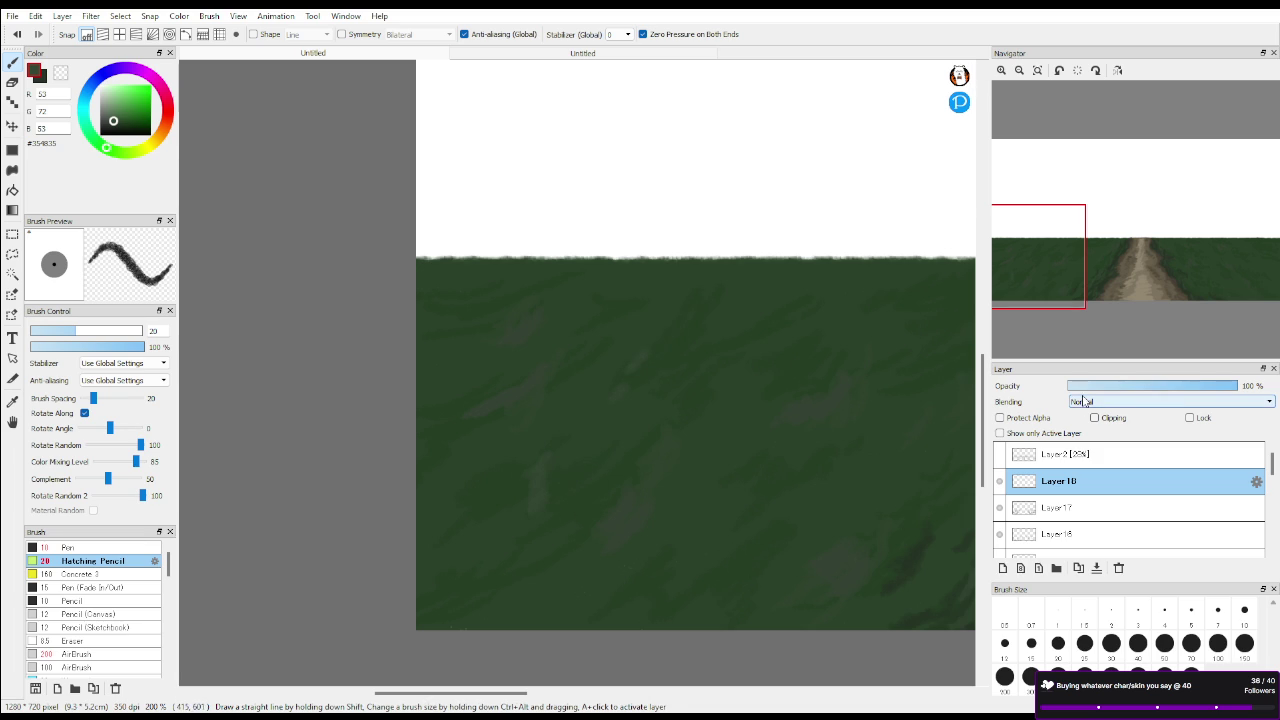
{"action": "left_click_drag", "start_coordinate": [1035, 291], "coordinate": [1072, 296]}
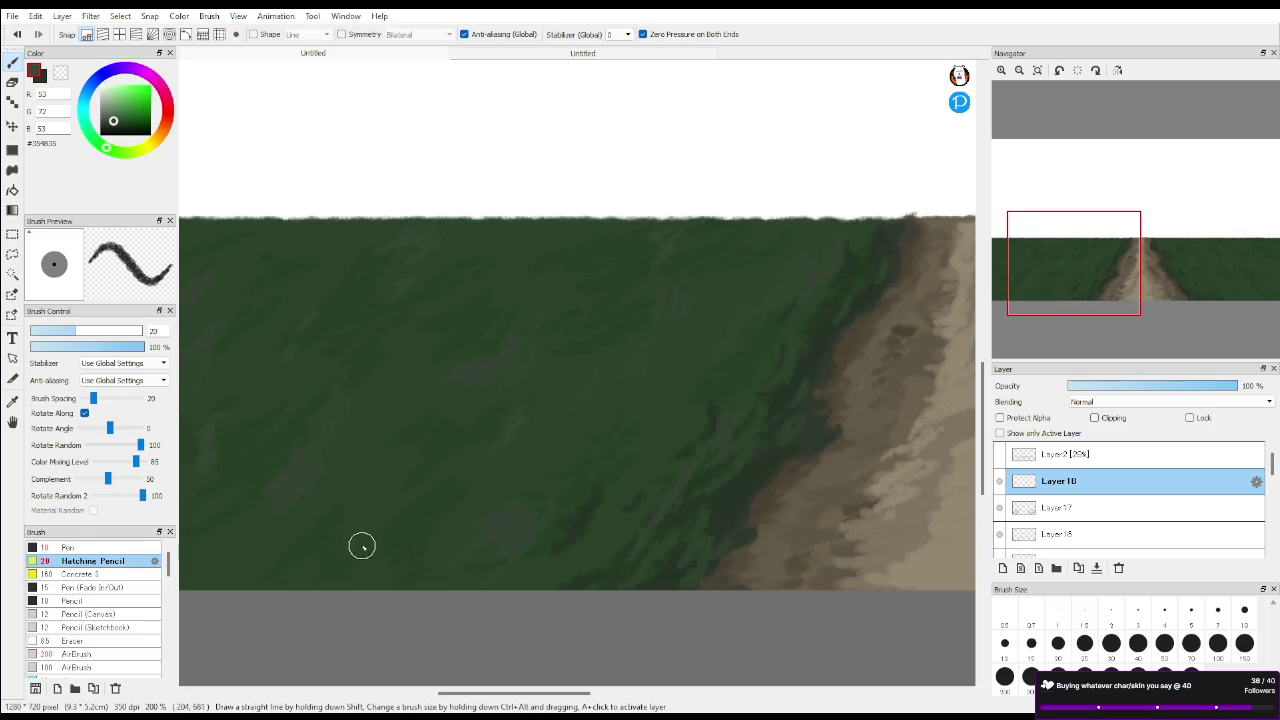
{"action": "left_click_drag", "start_coordinate": [1086, 289], "coordinate": [1225, 286]}
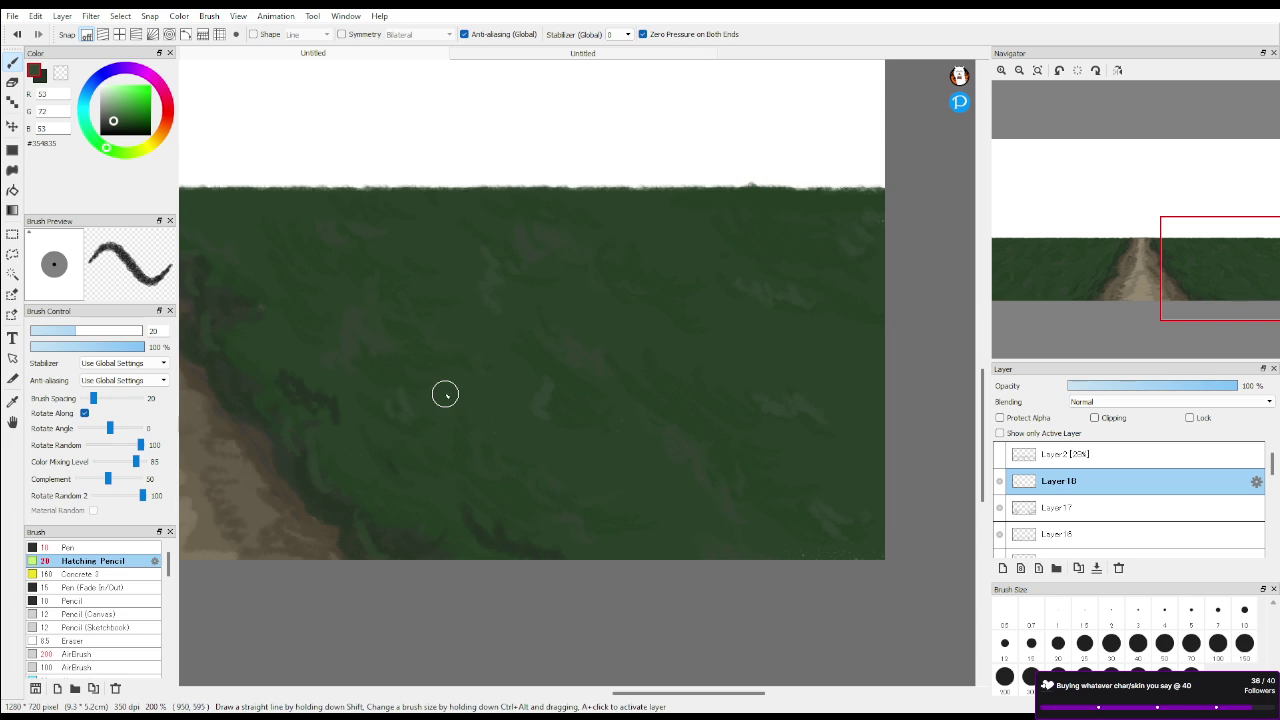
Zoom and pan across the painted dirt-road landscape to inspect the finished image
{"action": "scroll", "coordinate": [480, 406], "scroll_direction": "down", "scroll_amount": 1}
{"action": "scroll", "coordinate": [490, 425], "scroll_direction": "down", "scroll_amount": 1}
{"action": "scroll", "coordinate": [550, 458], "scroll_direction": "down", "scroll_amount": 1}
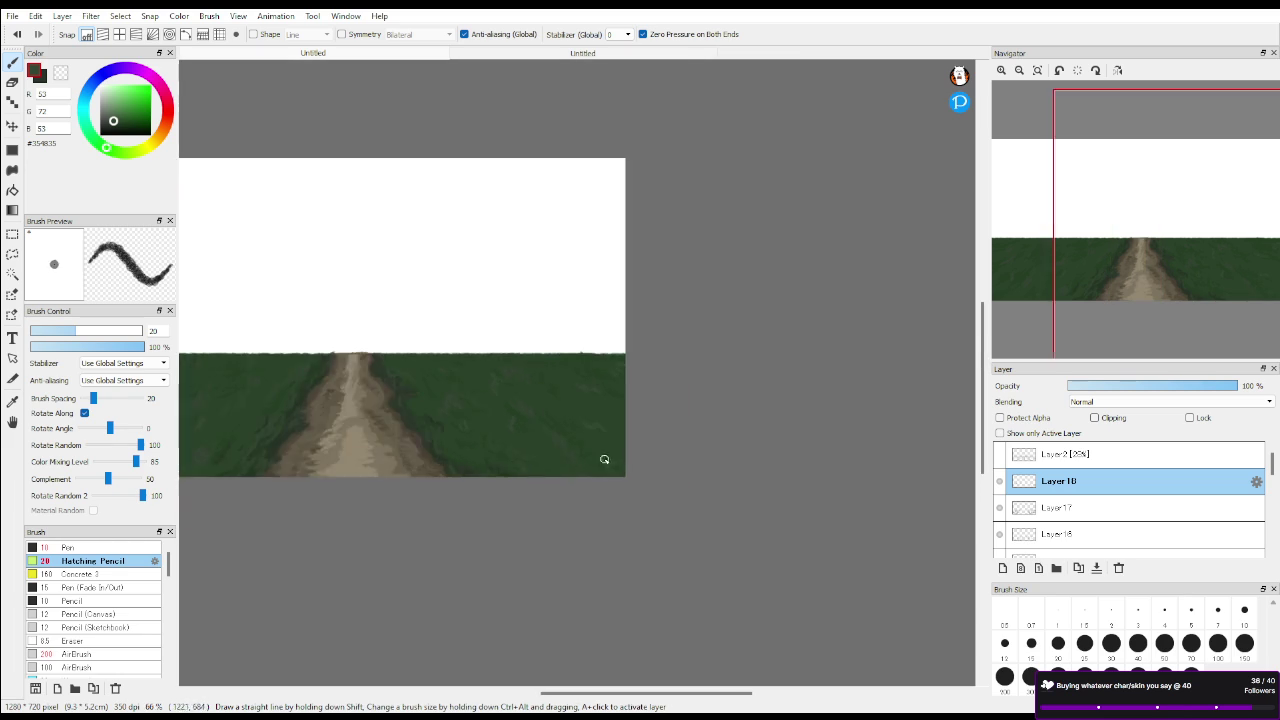
{"action": "scroll", "coordinate": [590, 445], "scroll_direction": "up", "scroll_amount": 1}
{"action": "left_click_drag", "start_coordinate": [586, 443], "coordinate": [634, 481]}
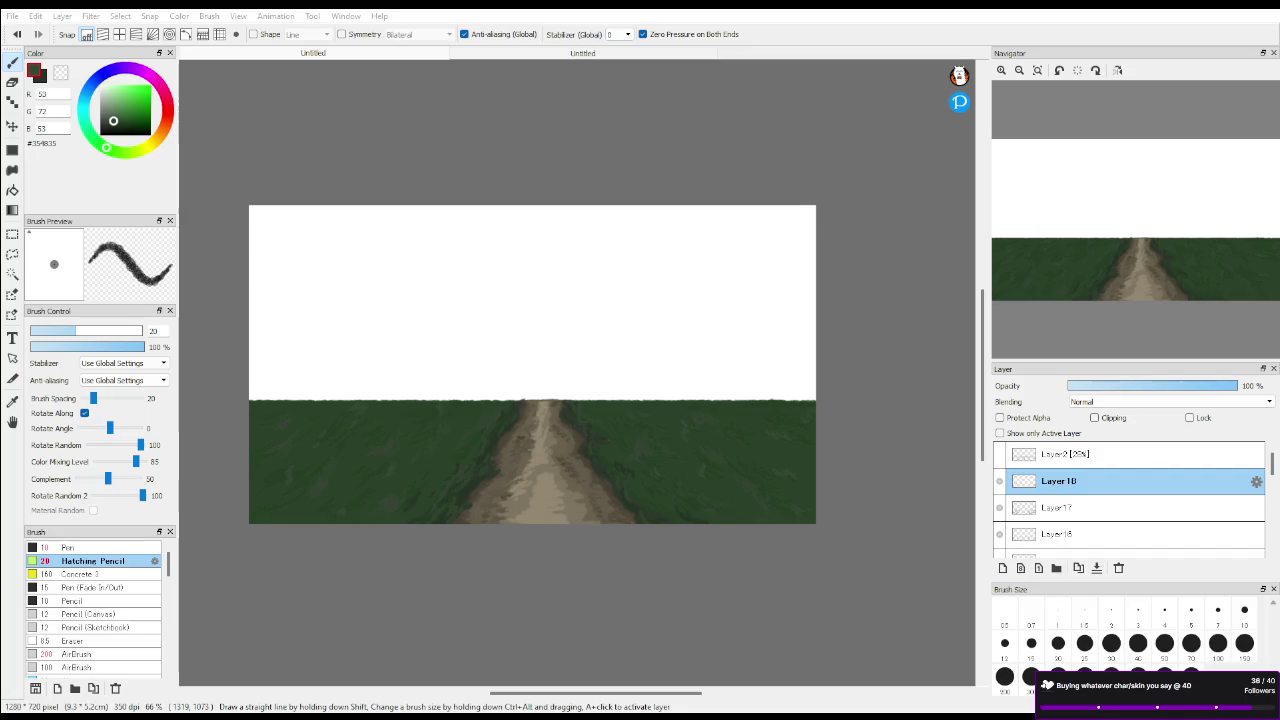
{"action": "scroll", "coordinate": [606, 557], "scroll_direction": "up", "scroll_amount": 2}
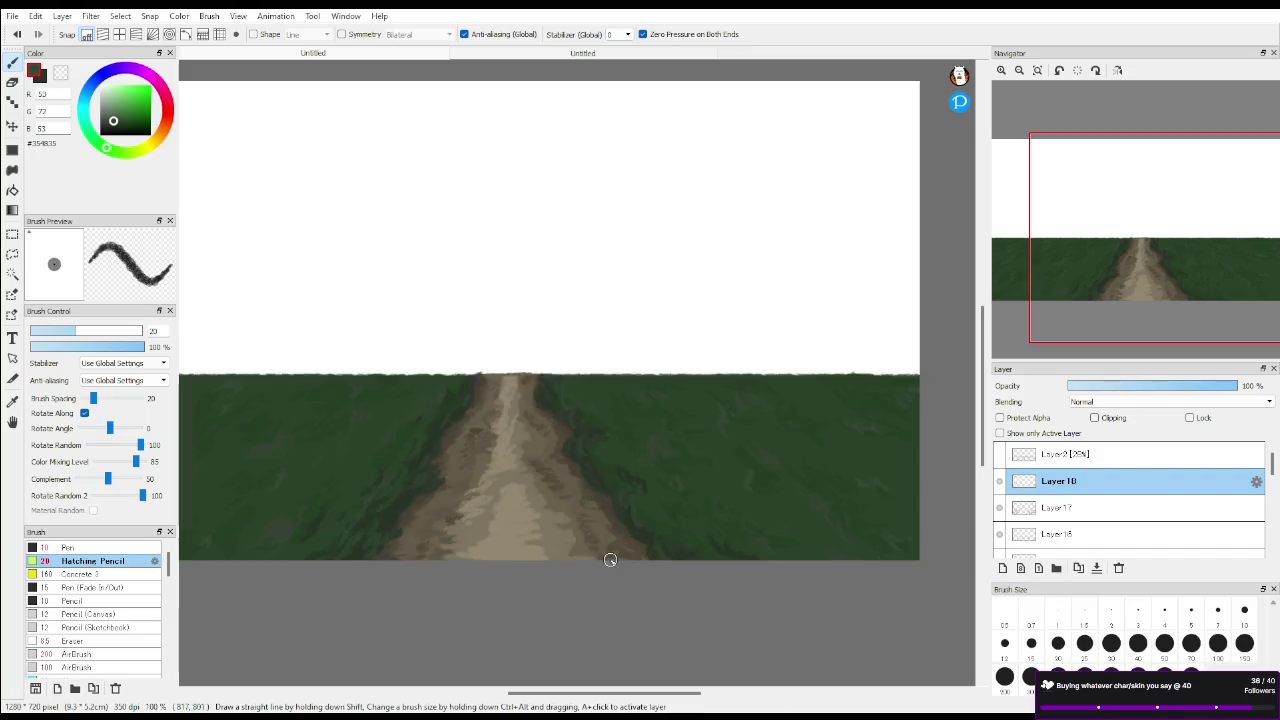
{"action": "scroll", "coordinate": [609, 555], "scroll_direction": "up", "scroll_amount": 2}
{"action": "left_click_drag", "start_coordinate": [1200, 286], "coordinate": [1105, 246]}
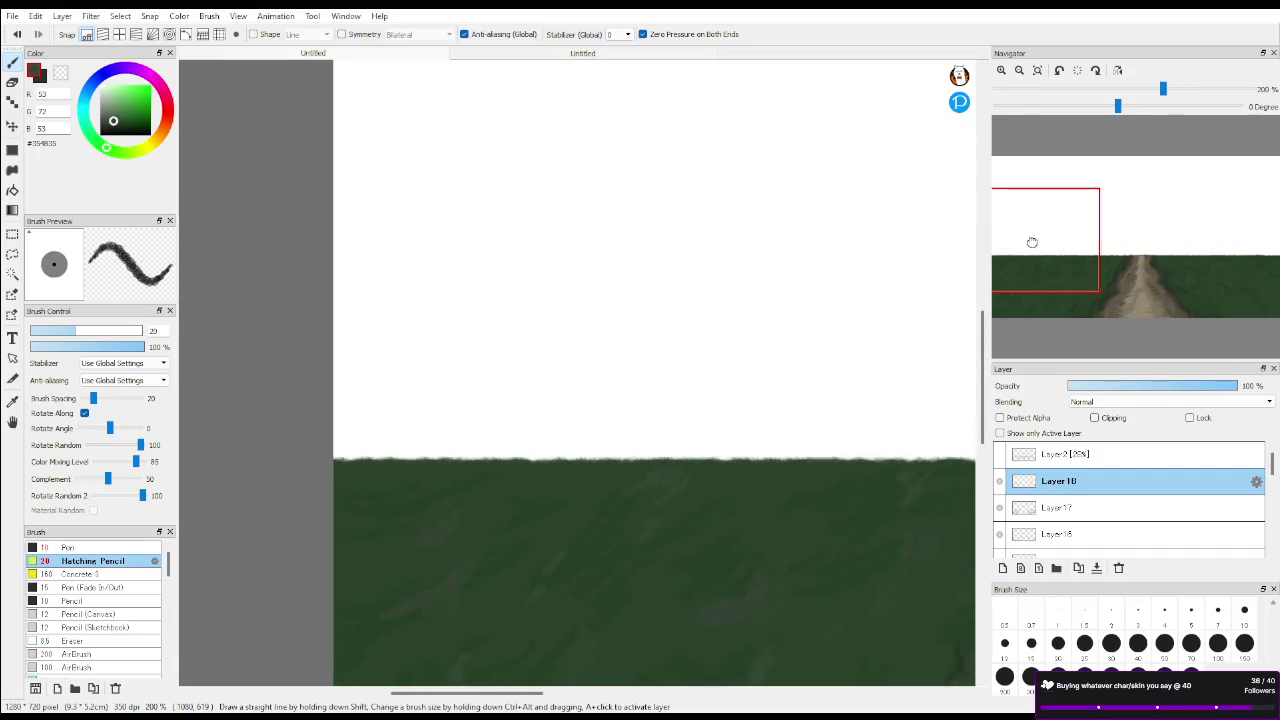
{"action": "scroll", "coordinate": [849, 386], "scroll_direction": "down", "scroll_amount": 2}
{"action": "scroll", "coordinate": [716, 403], "scroll_direction": "down", "scroll_amount": 2}
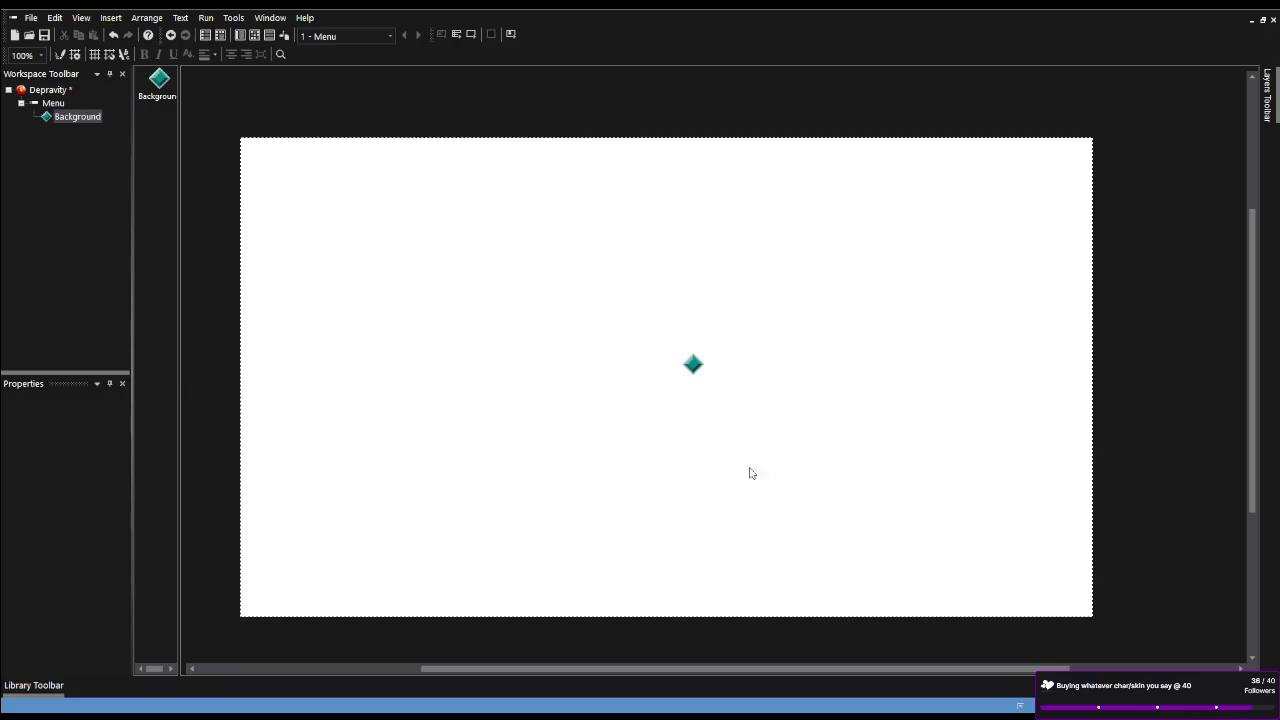
Select the Menu frame's Background object to replace its image with the landscape
{"action": "left_click", "coordinate": [693, 364]}
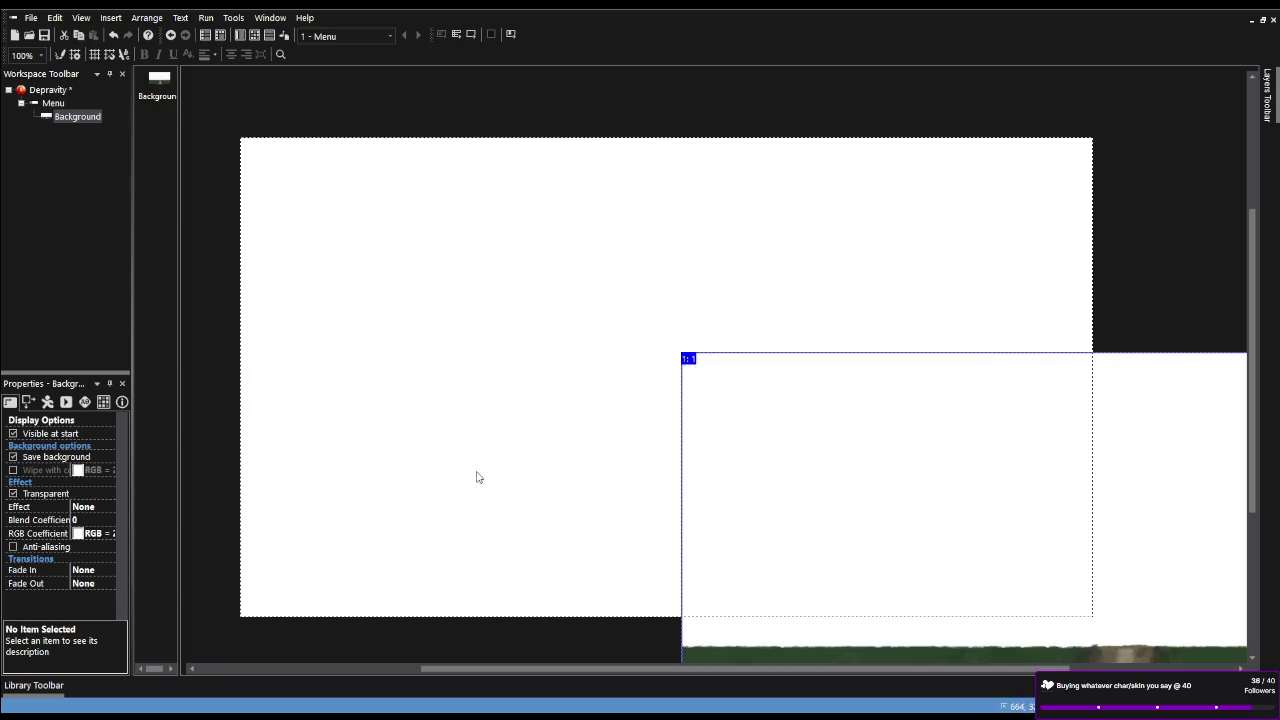
Move the landscape Background to the frame's top-left, nudge it one pixel right, and deselect
{"action": "left_click", "coordinate": [537, 346]}
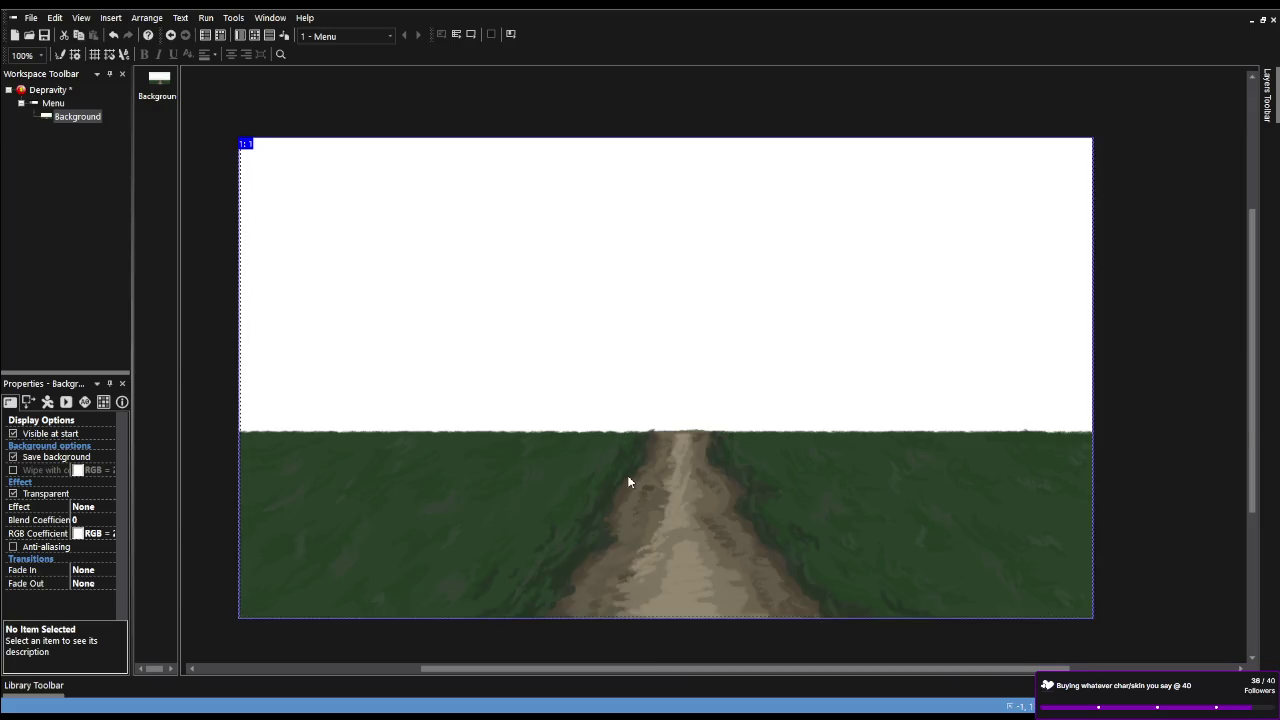
{"action": "key", "text": "Right"}
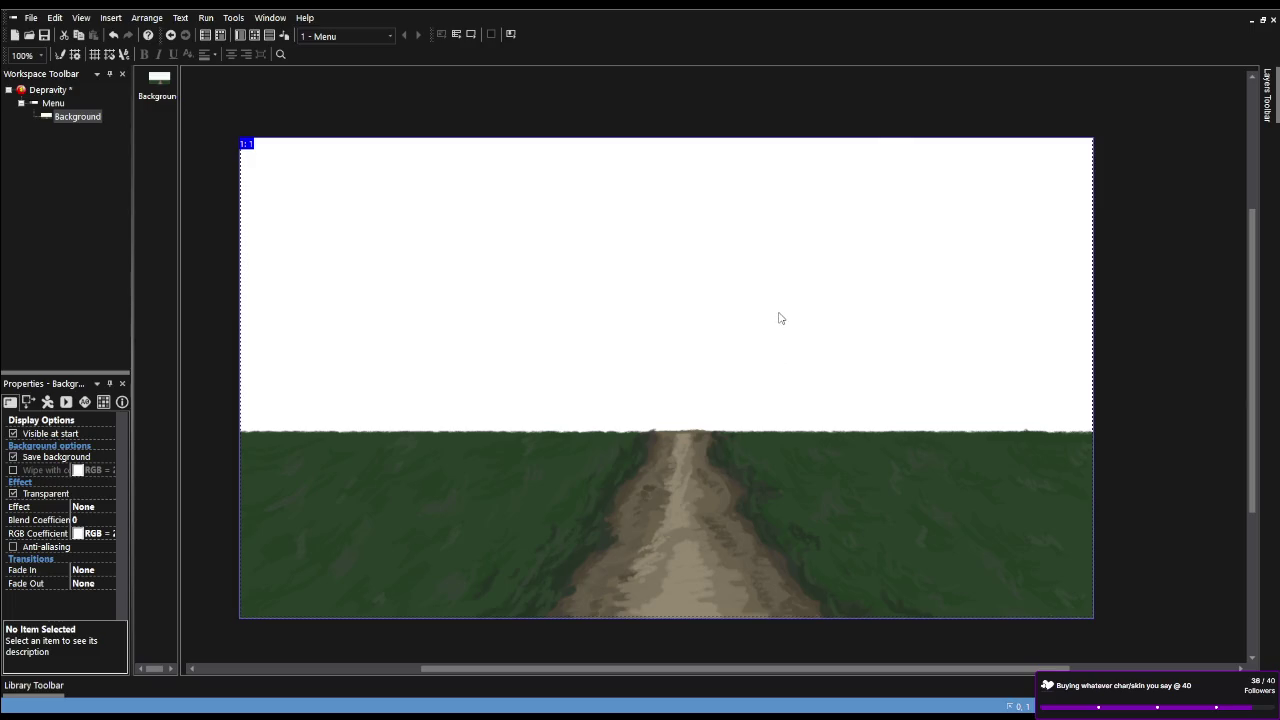
{"action": "left_click", "coordinate": [1148, 397]}
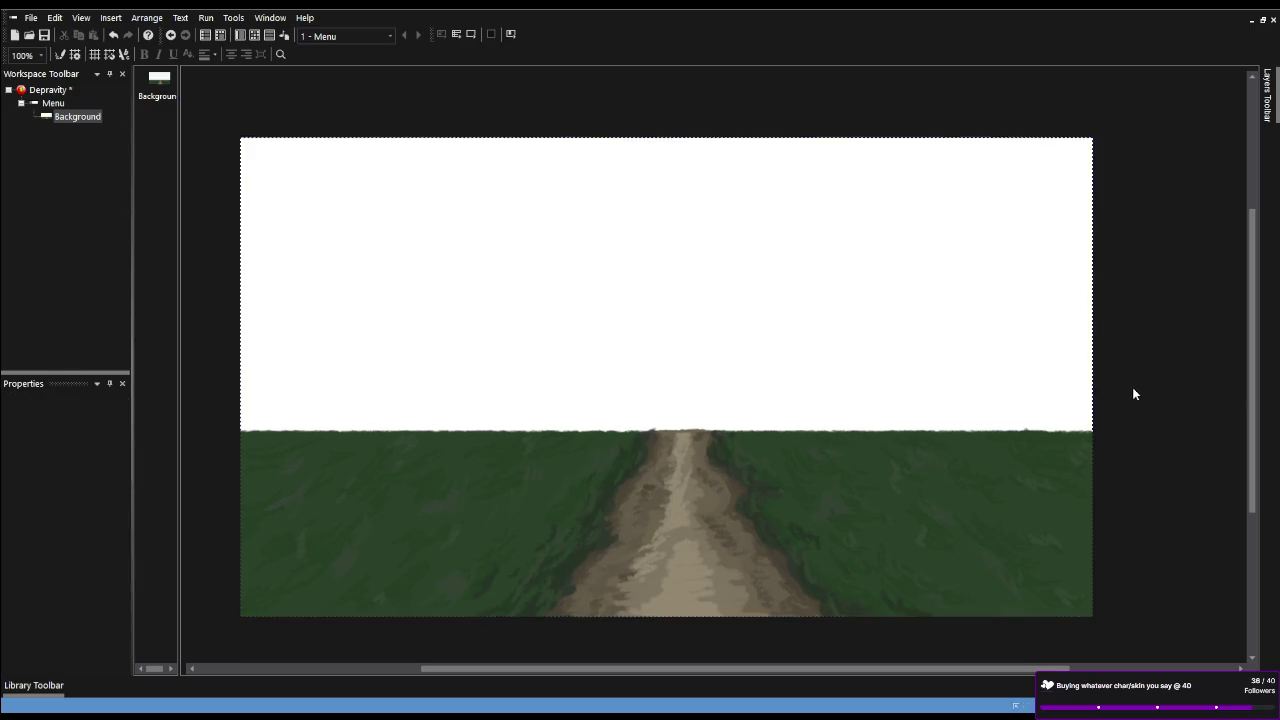